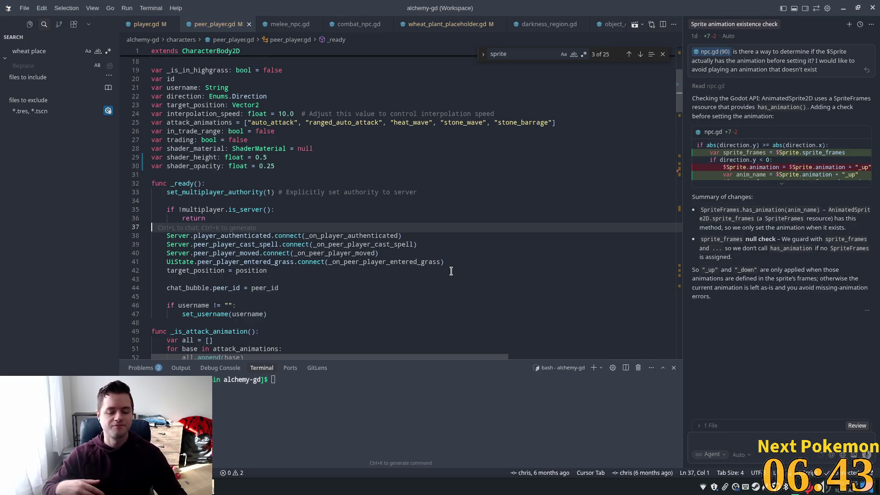
Review peer_player.gd around the shader_opacity line, then switch back to the Godot editor.
click(261, 168)
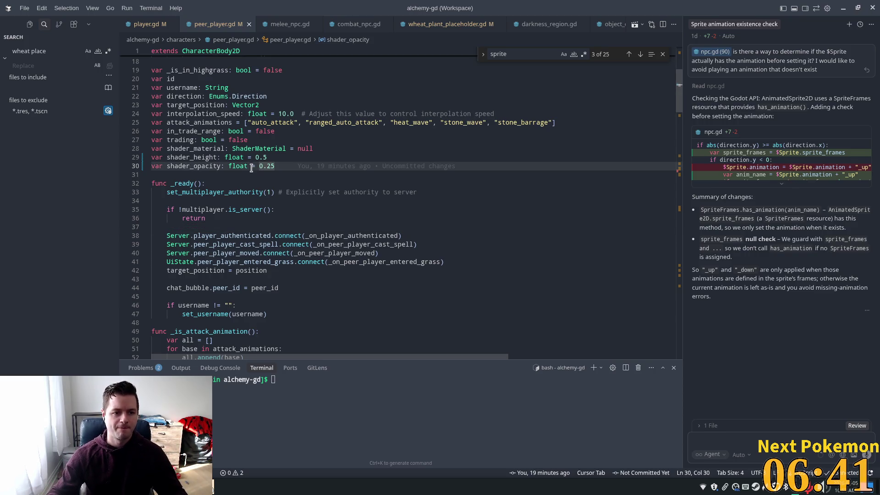
scroll(254, 168, down, 7)
scroll(261, 171, up, 6)
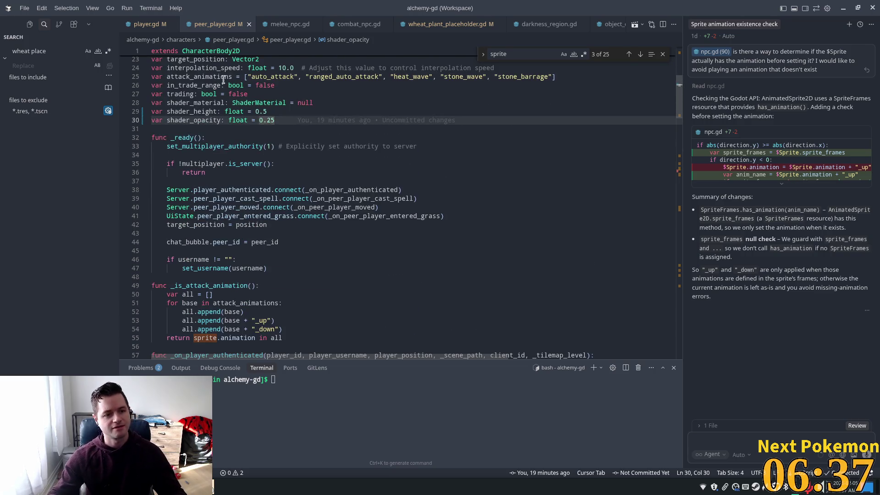
scroll(292, 134, up, 6)
scroll(571, 191, down, 1)
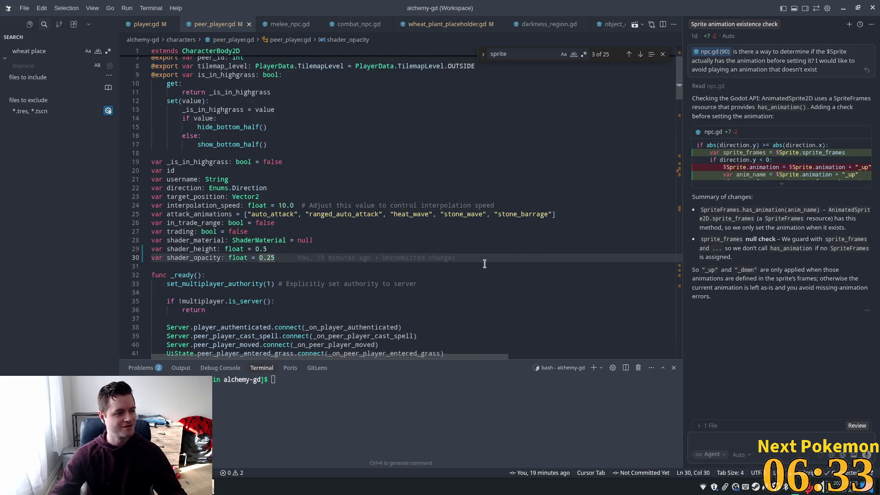
scroll(484, 264, down, 12)
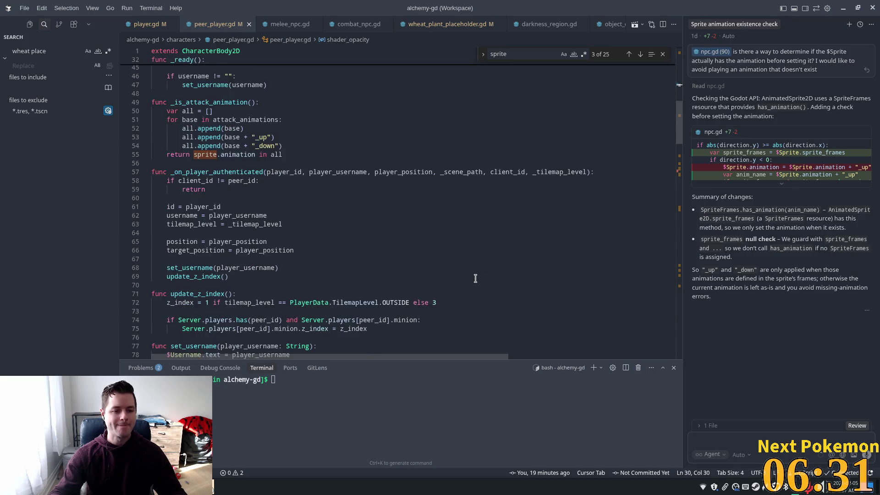
scroll(475, 278, down, 3)
scroll(351, 296, down, 3)
key(alt+Tab)
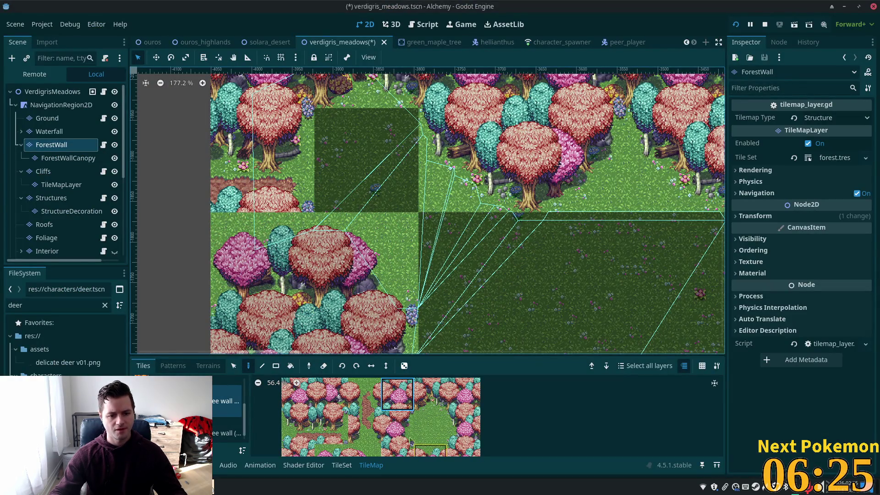
Pick a different tree tile in the TileMap atlas.
scroll(343, 428, up, 3)
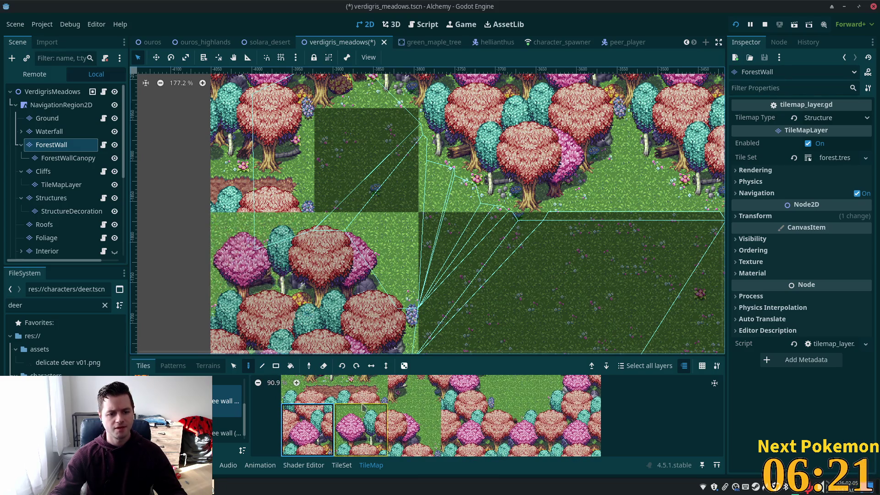
scroll(319, 440, down, 2)
click(318, 440)
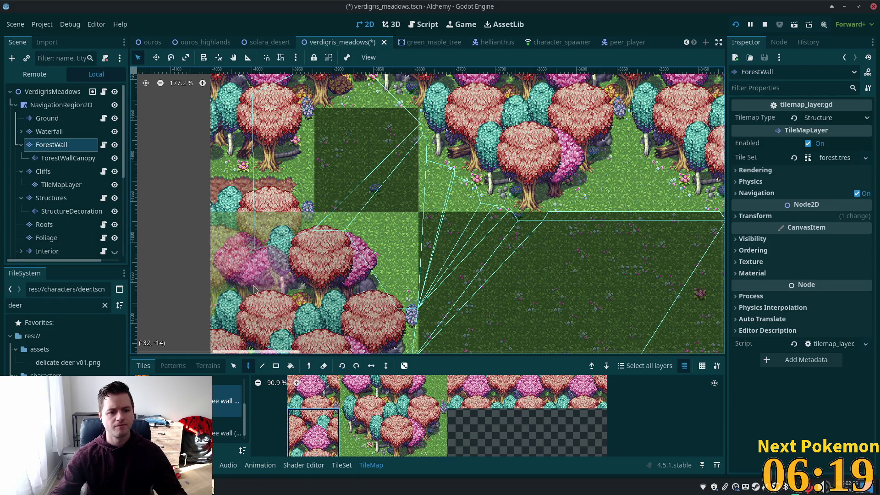
scroll(406, 170, down, 3)
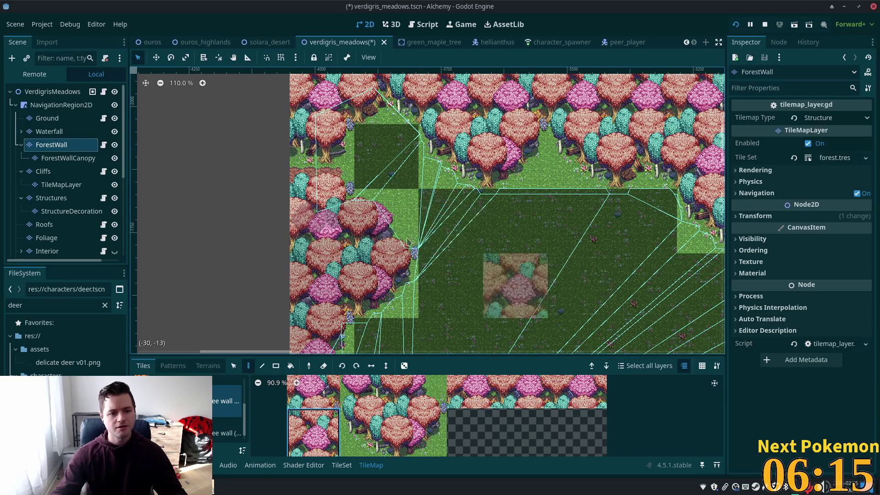
scroll(543, 313, up, 6)
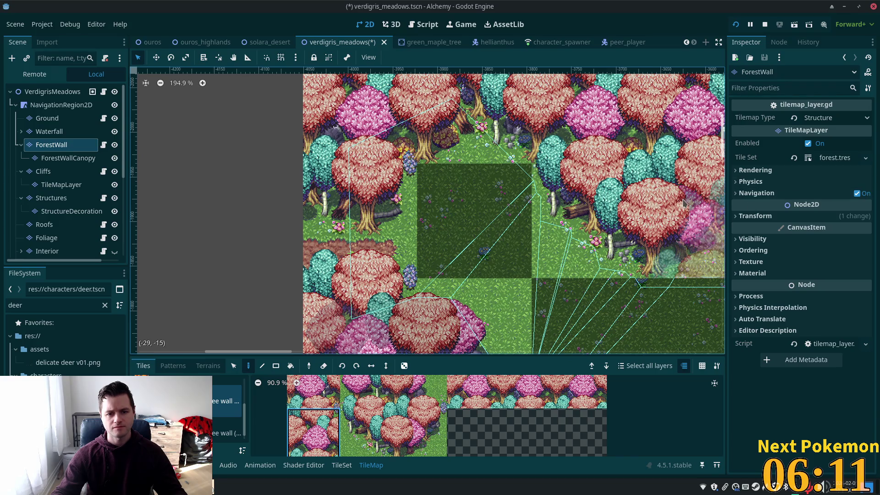
Save the verdigris_meadows scene and launch the game to test it.
scroll(577, 182, right, 5)
key(ctrl+s)
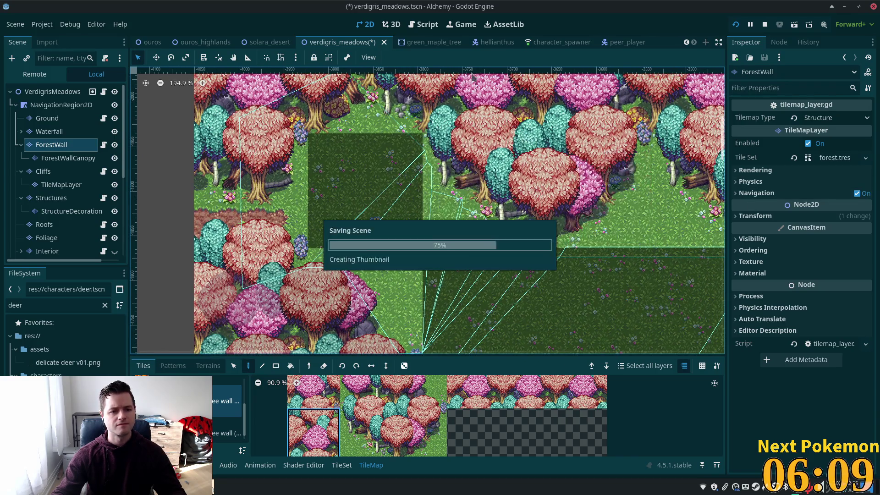
key(Escape)
scroll(529, 257, down, 2)
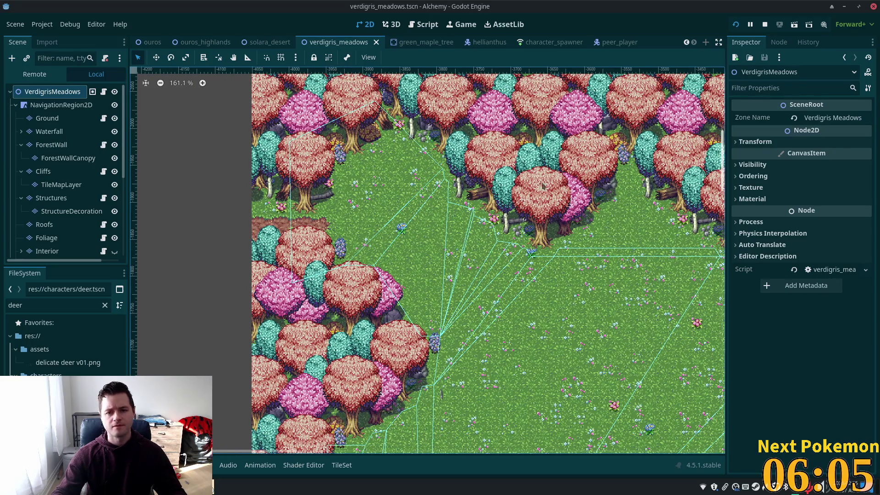
click(736, 25)
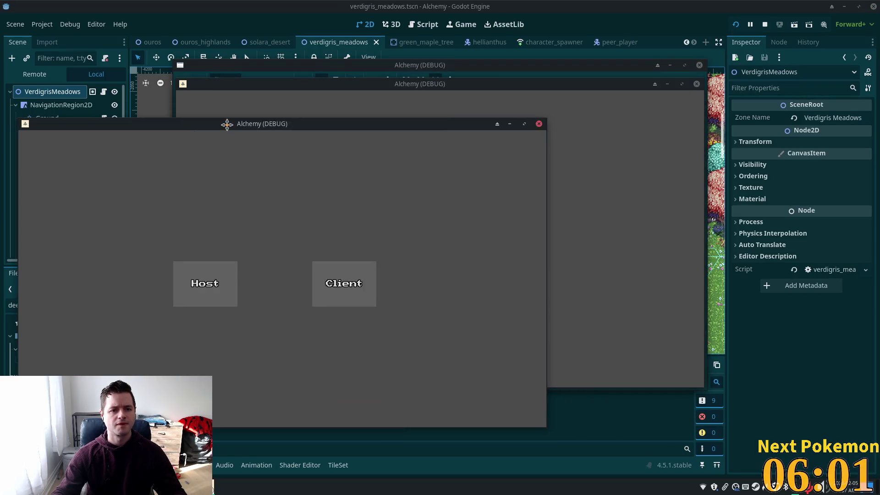
mouse_move(226, 123)
mouse_down()
mouse_move(247, 163)
mouse_move(215, 119)
mouse_up()
mouse_move(271, 93)
mouse_down()
mouse_move(458, 120)
mouse_move(428, 142)
mouse_move(437, 151)
mouse_up()
mouse_move(289, 125)
mouse_down()
mouse_move(288, 97)
mouse_move(279, 94)
mouse_up()
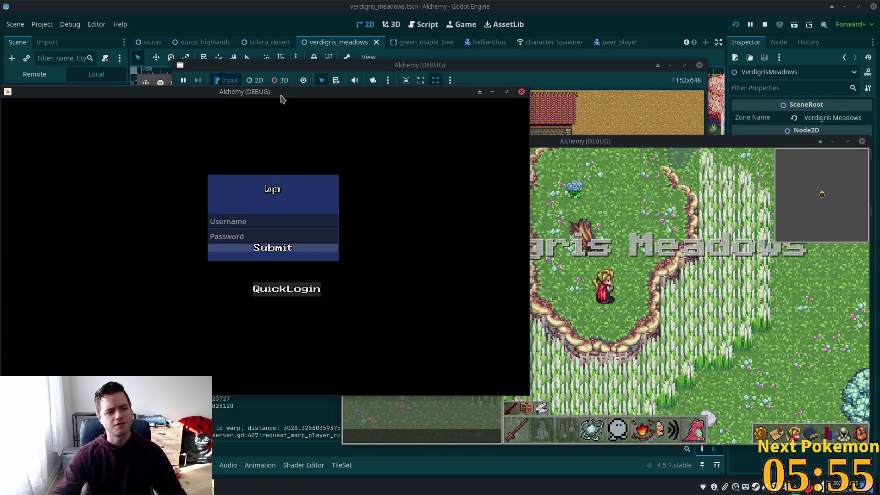
key(w)
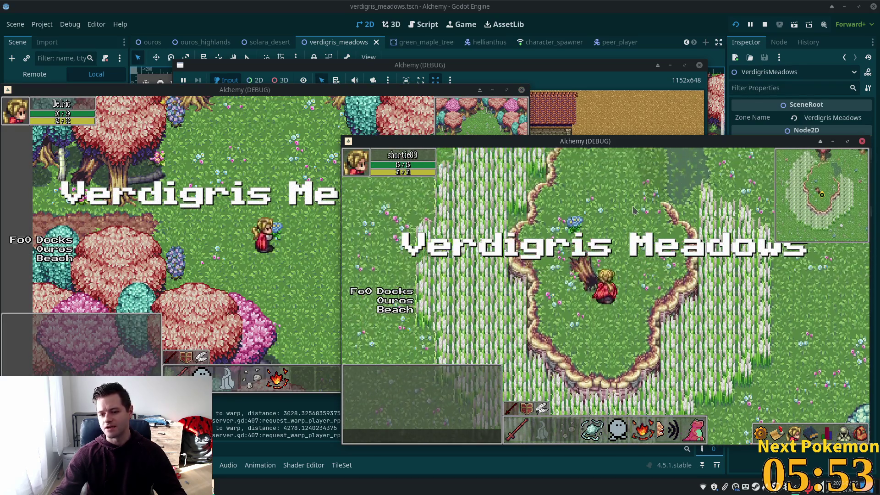
key(w)
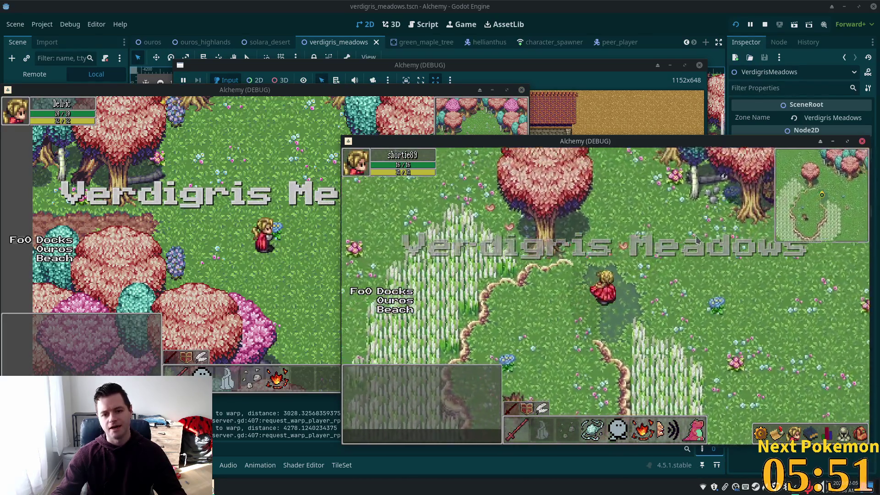
key(a)
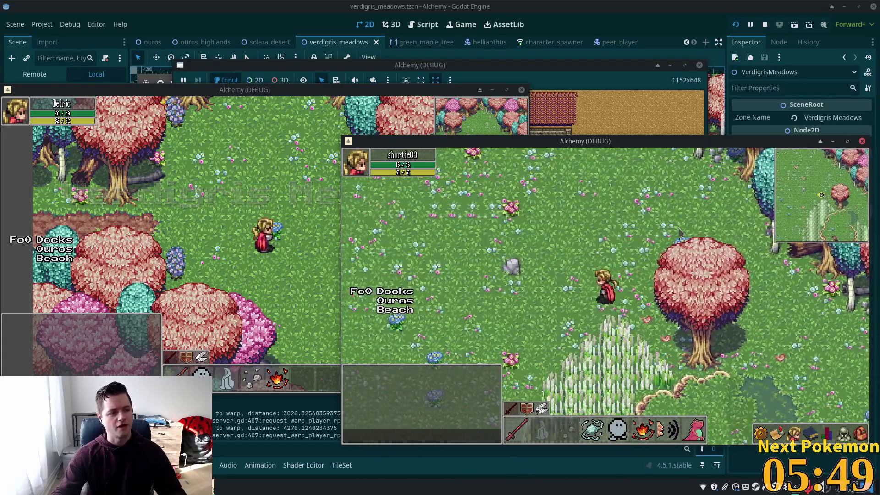
key(a)
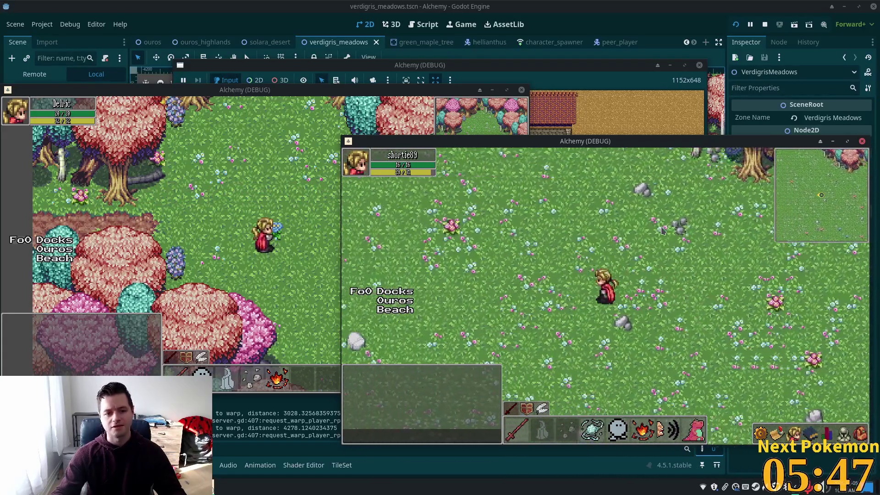
key(w)
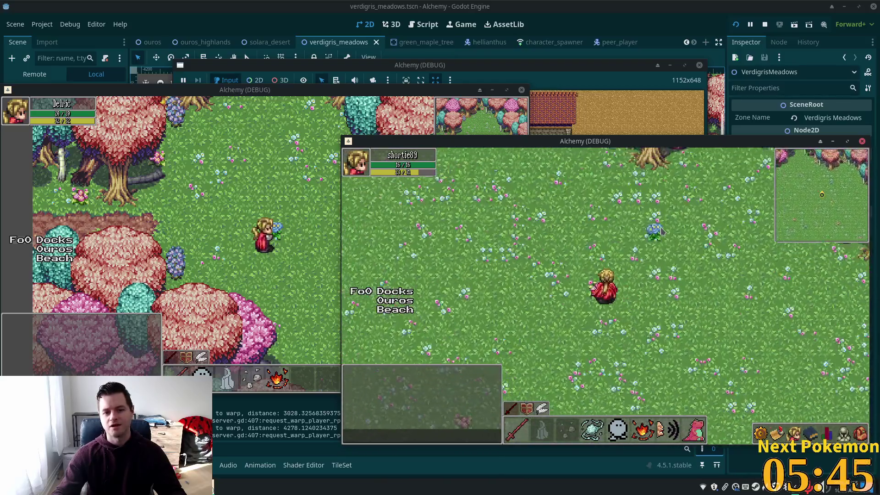
key(w)
key(a)
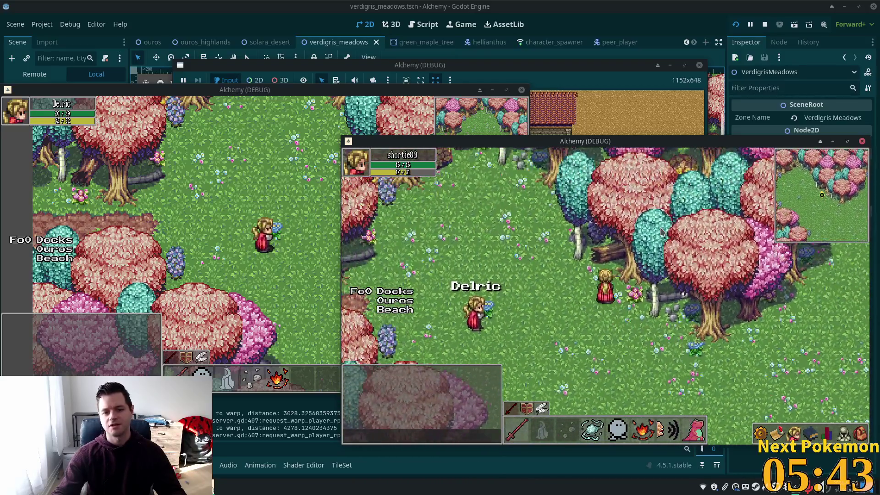
key(w)
key(a)
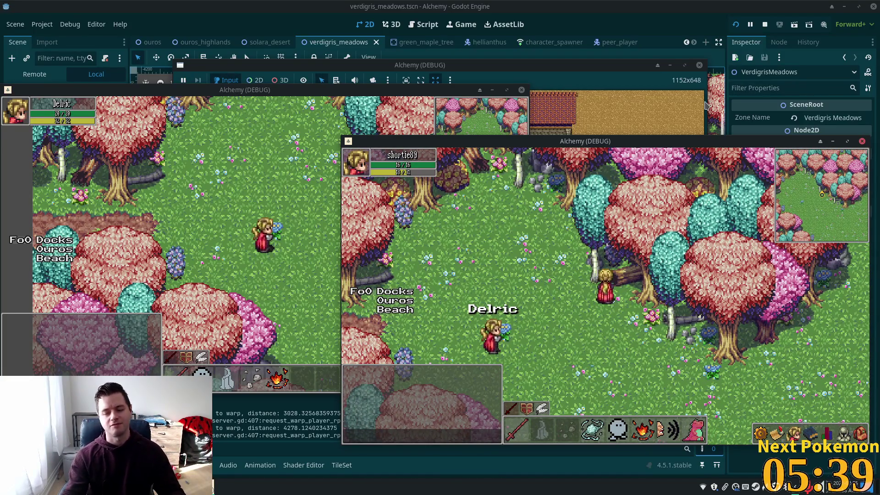
key(a)
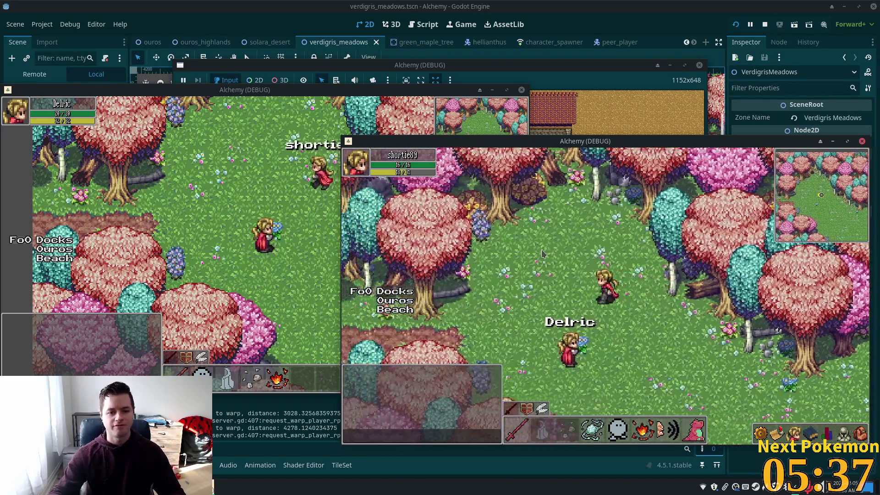
key(s)
key(a)
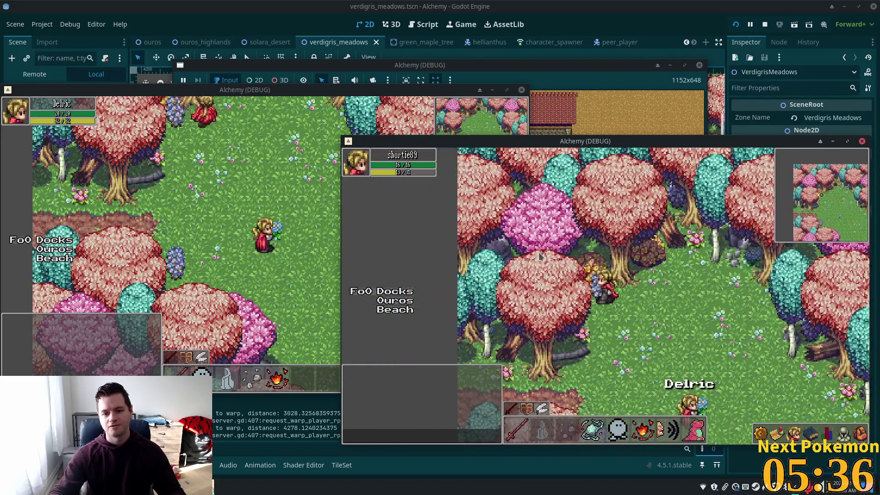
key(s)
key(a)
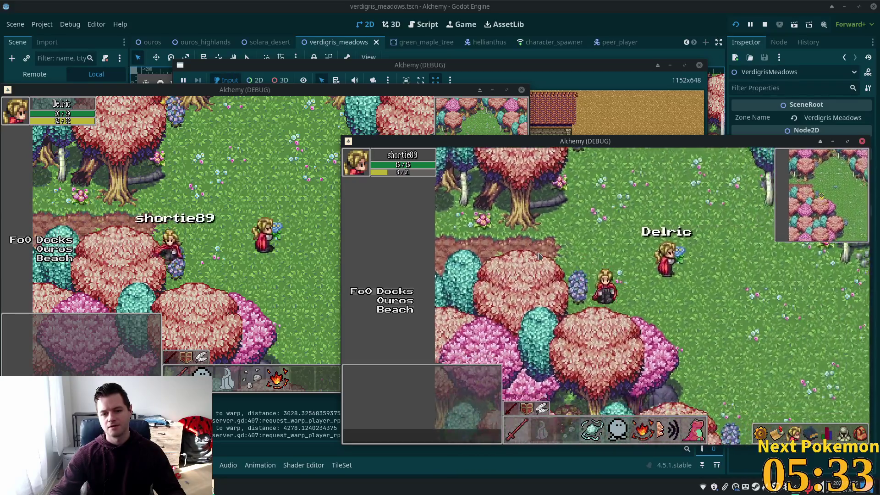
key(a)
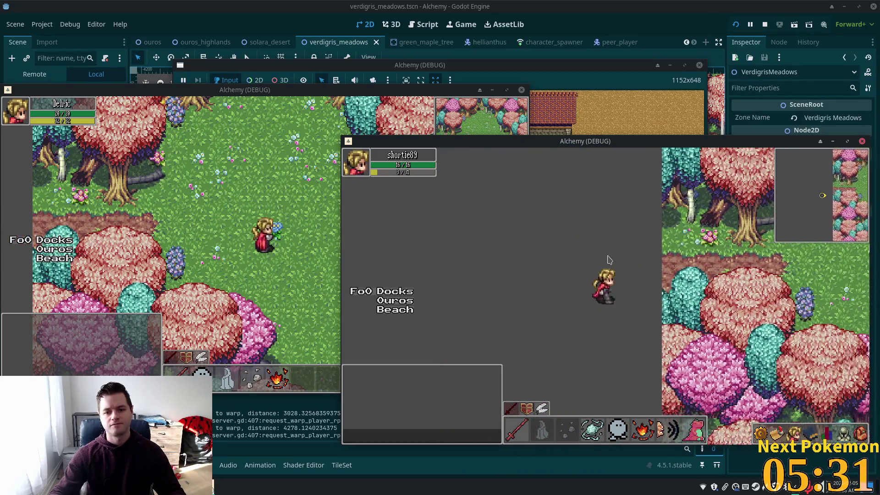
key(d)
key(w)
key(d)
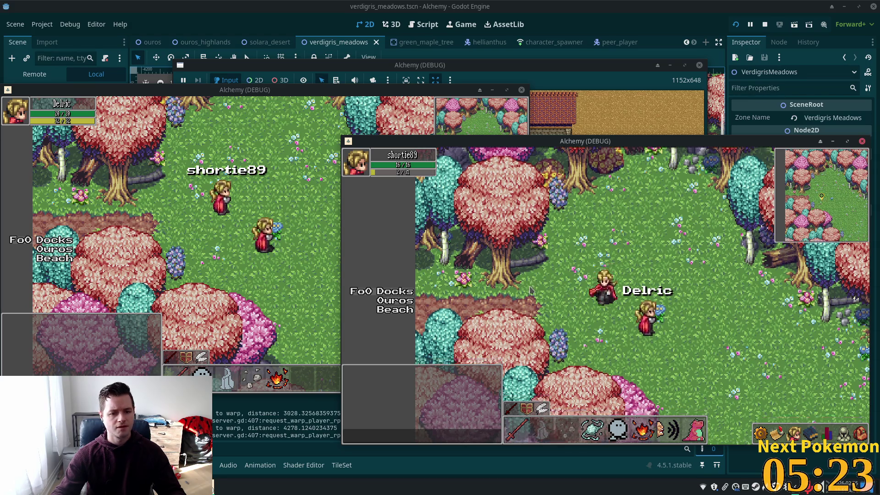
key(F8)
scroll(504, 151, up, 6)
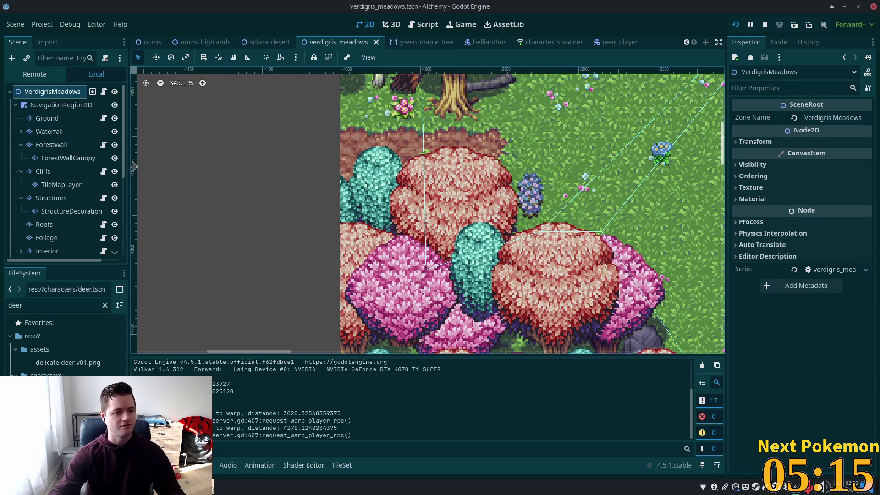
click(67, 157)
scroll(621, 209, down, 5)
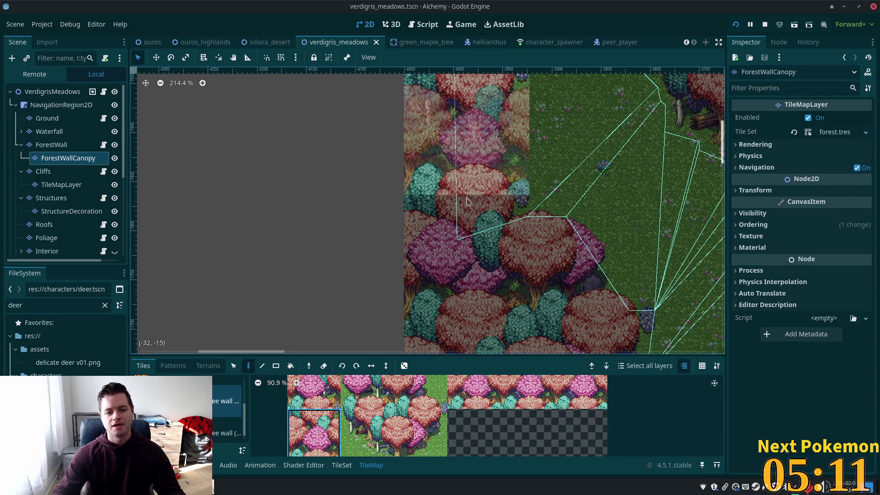
click(226, 432)
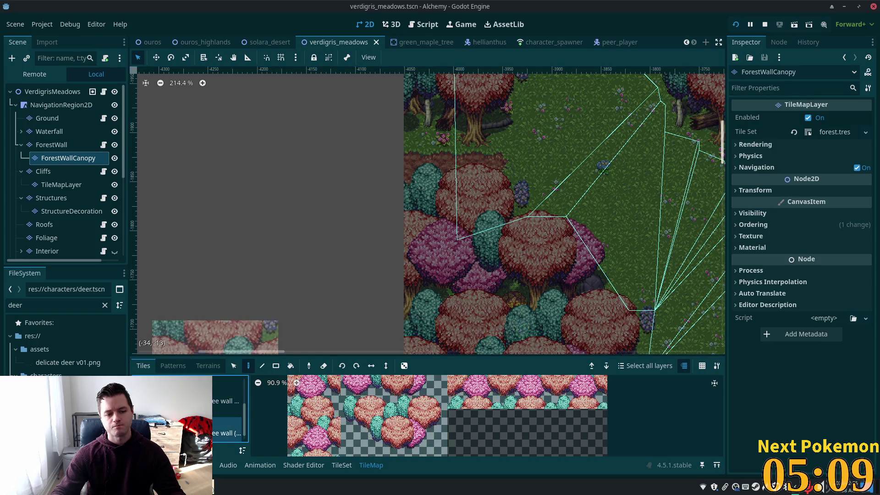
scroll(466, 426, up, 3)
click(487, 417)
click(377, 408)
drag(607, 148, 582, 294)
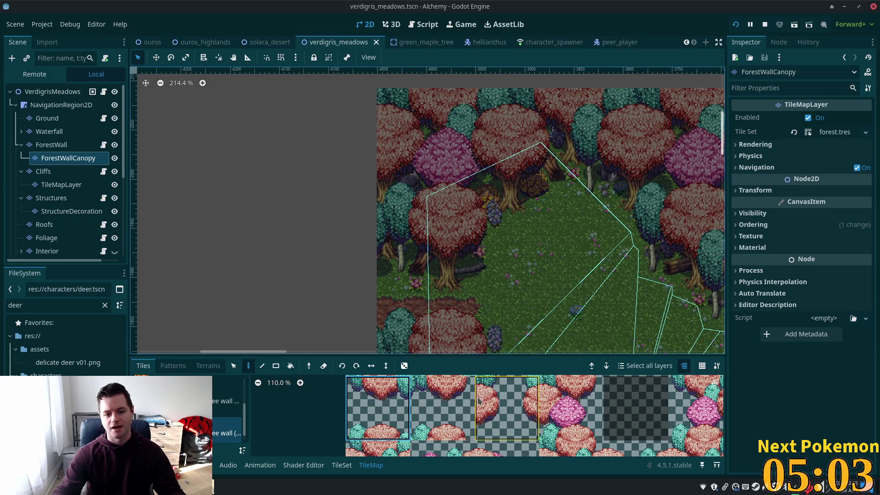
scroll(499, 409, down, 3)
drag(499, 409, 472, 409)
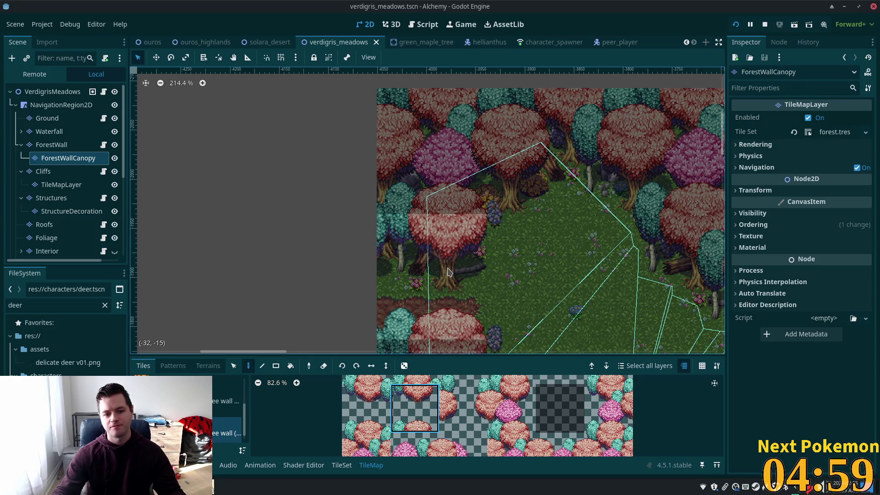
scroll(504, 257, down, 5)
scroll(504, 256, right, 5)
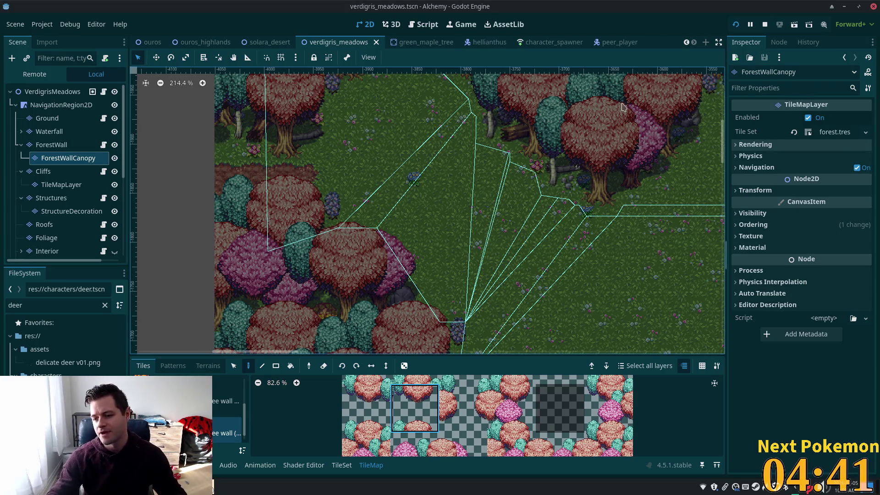
scroll(544, 238, down, 10)
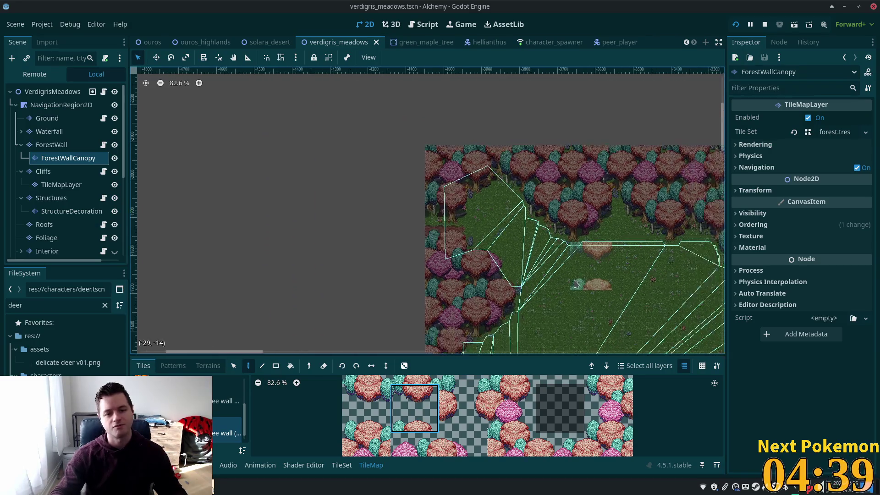
scroll(435, 231, up, 7)
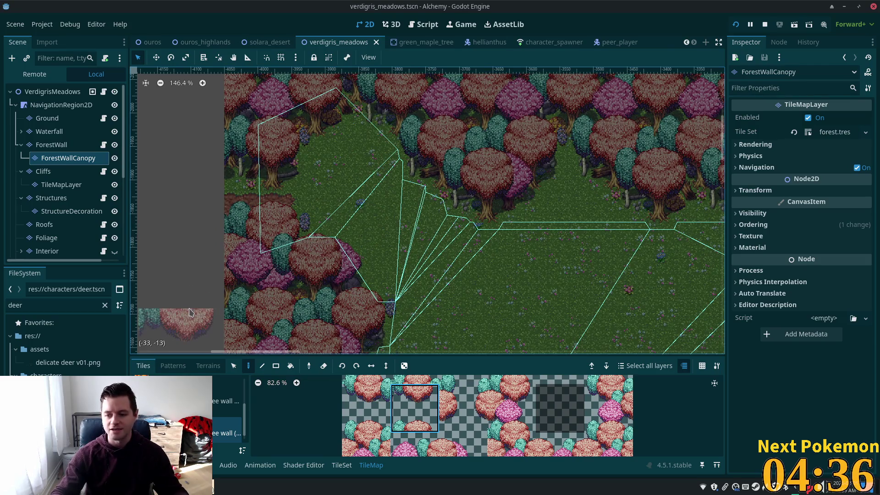
key(alt+Tab)
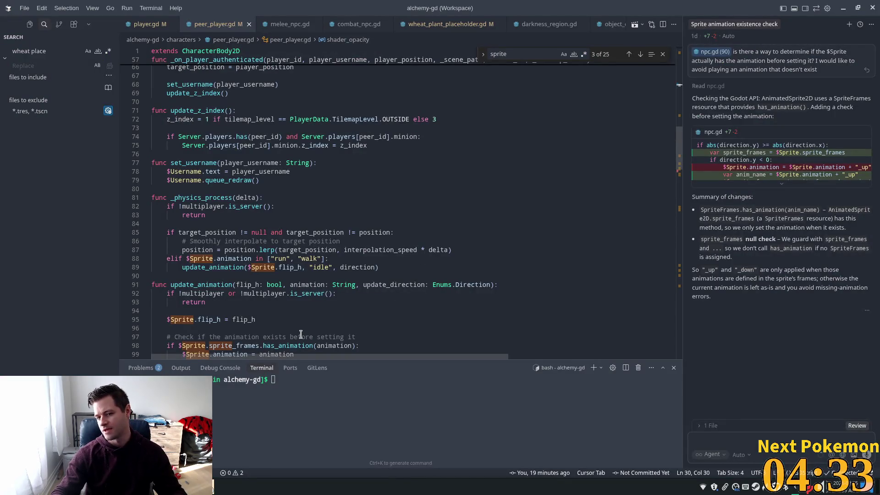
key(alt+Tab)
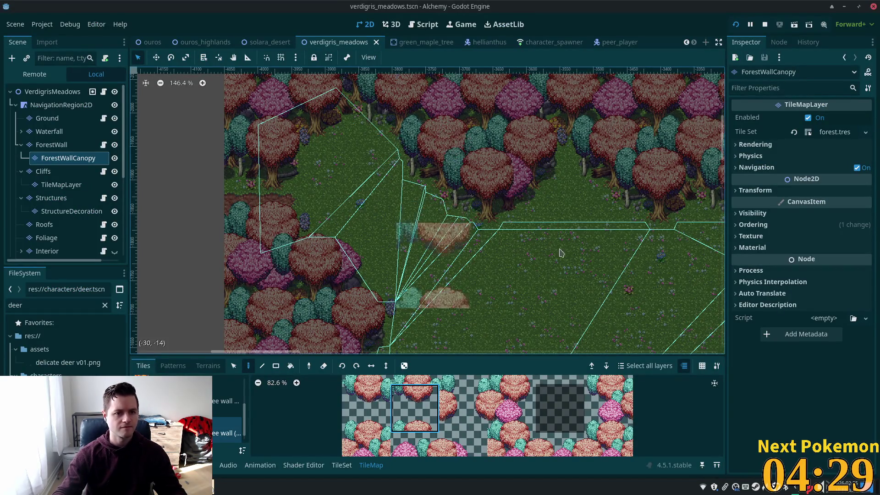
scroll(586, 247, up, 1)
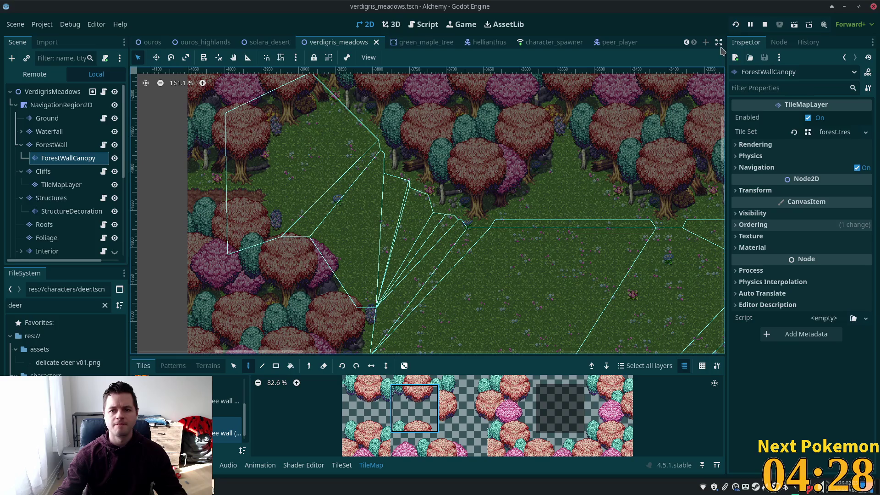
Run the game, walk the player left toward the grey map edge, and return to the editor.
key(F5)
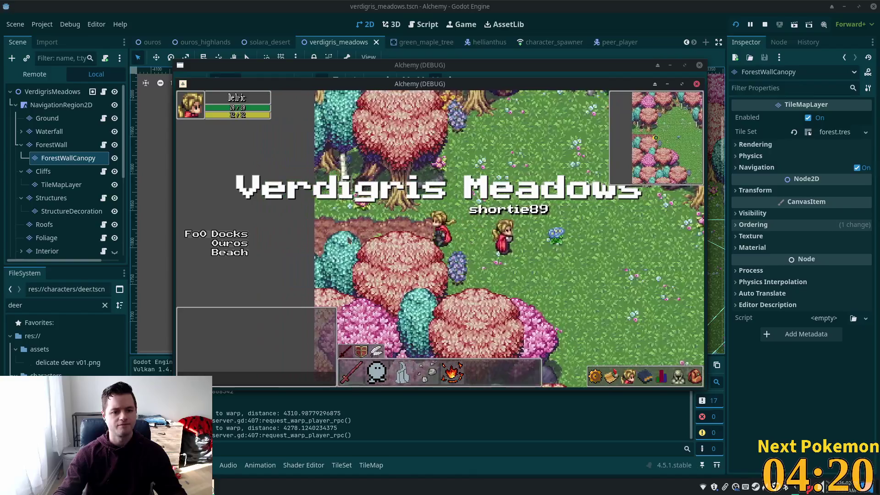
key(Left)
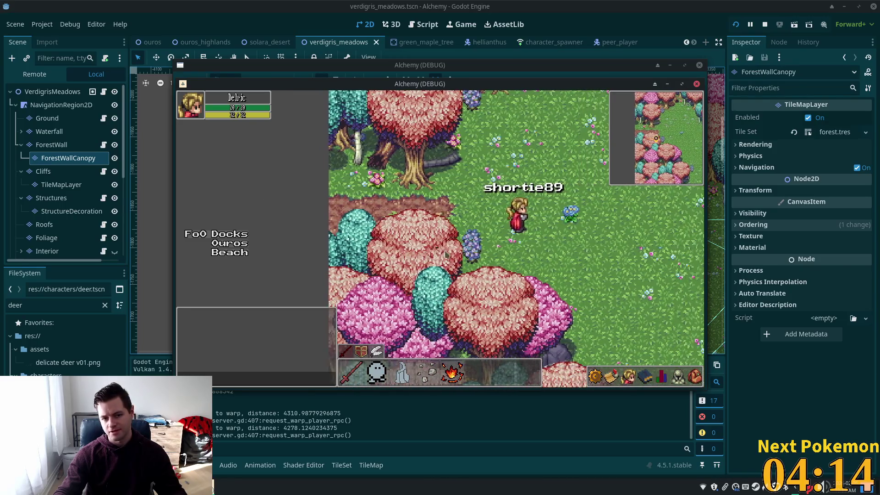
key(alt+Tab)
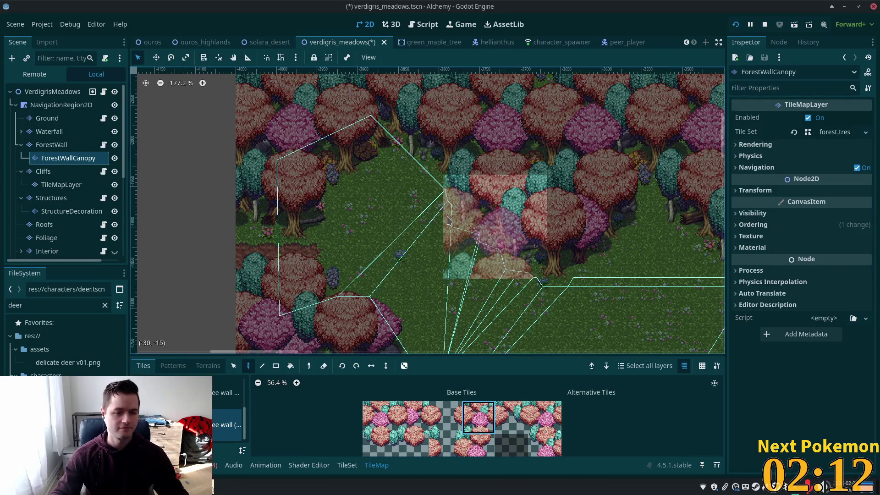
Bring the whole meadow into view and select the ForestWall layer.
scroll(430, 218, down, 3)
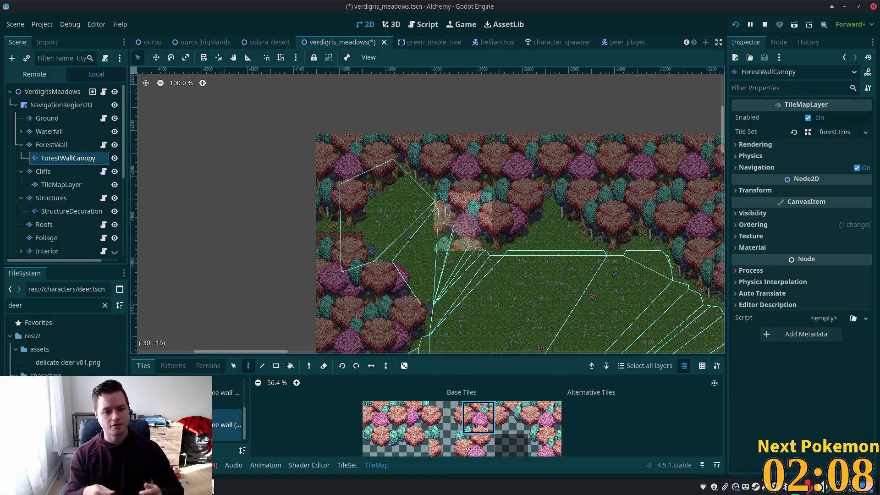
scroll(447, 210, down, 5)
mouse_move(447, 211)
mouse_down()
mouse_move(409, 84)
mouse_move(397, 85)
mouse_up()
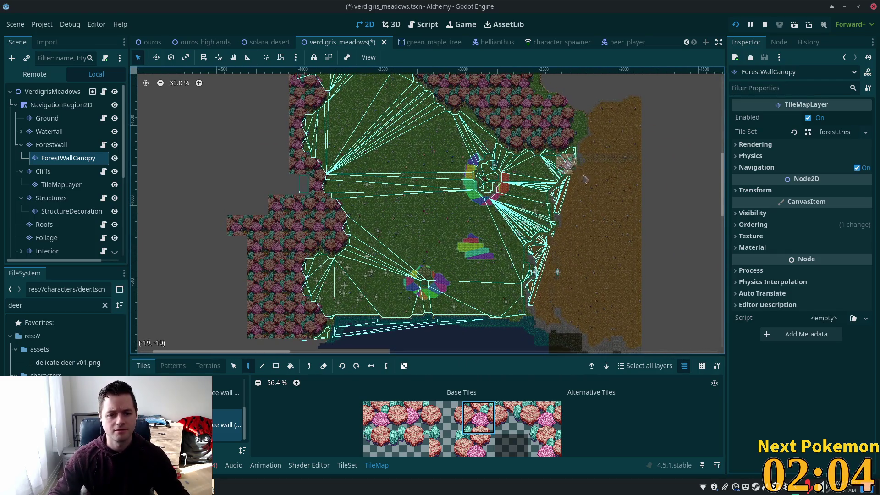
scroll(550, 243, up, 4)
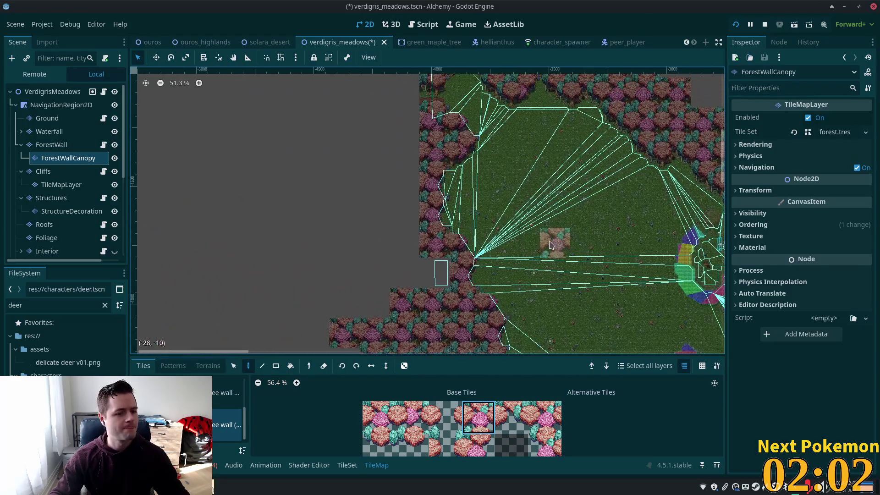
scroll(436, 300, up, 9)
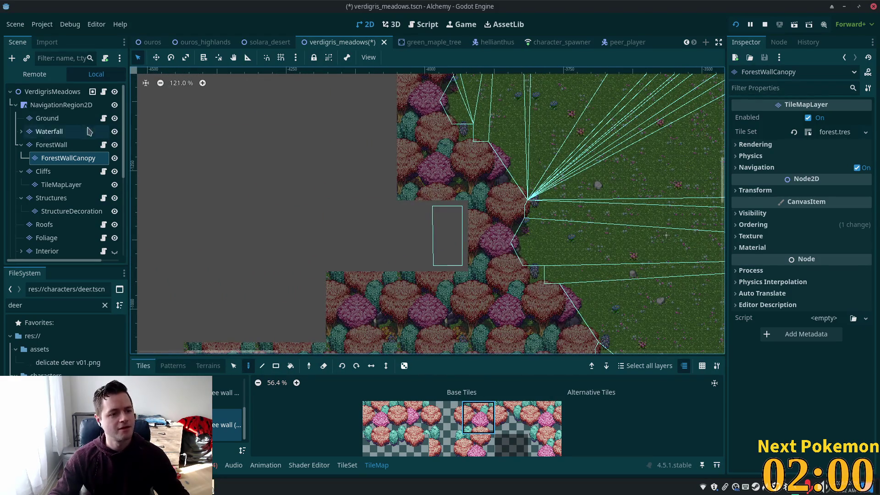
click(64, 145)
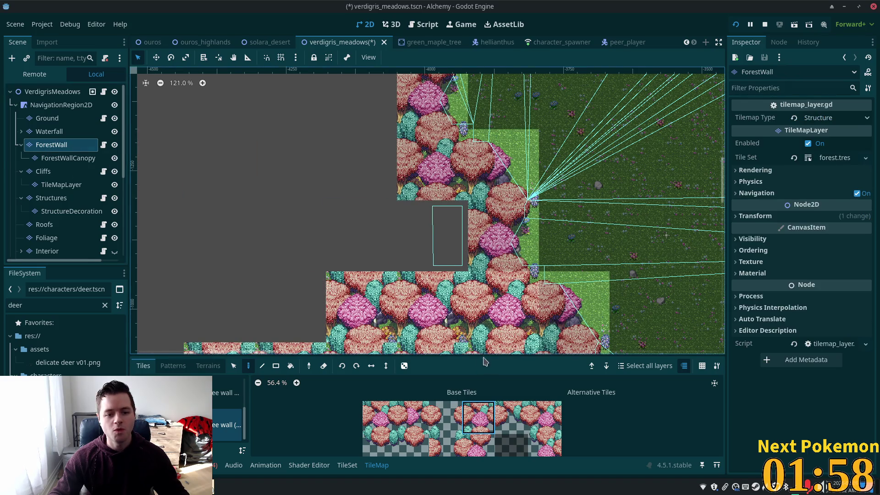
Pick a forest-wall tile and paint three tiles into the empty western gap.
drag(527, 304, 449, 216)
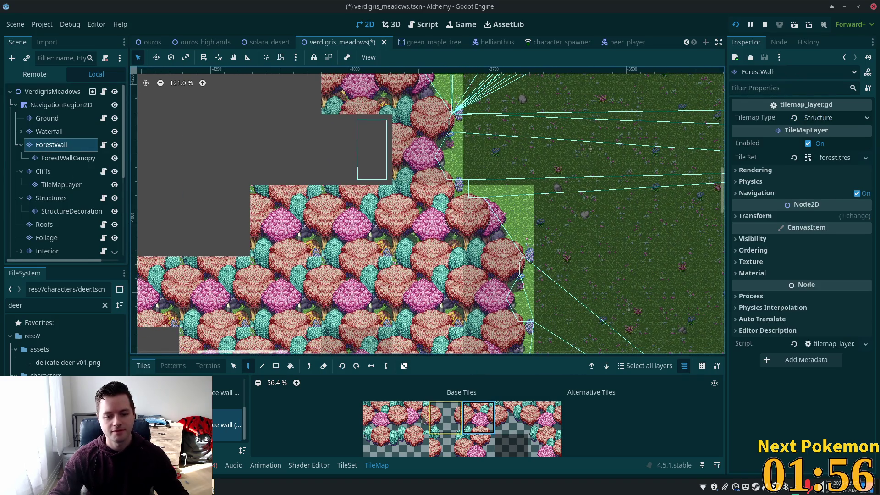
click(388, 422)
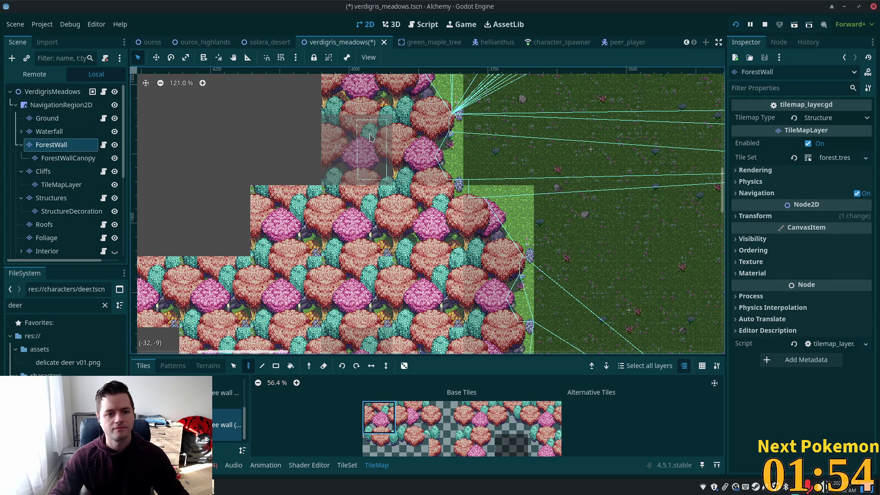
mouse_move(371, 137)
mouse_down()
mouse_move(548, 260)
mouse_move(509, 278)
mouse_up()
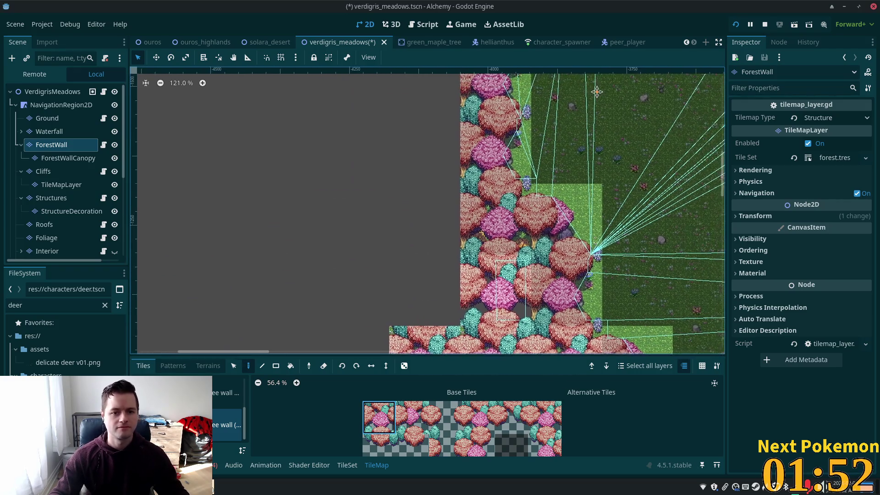
drag(597, 91, 591, 98)
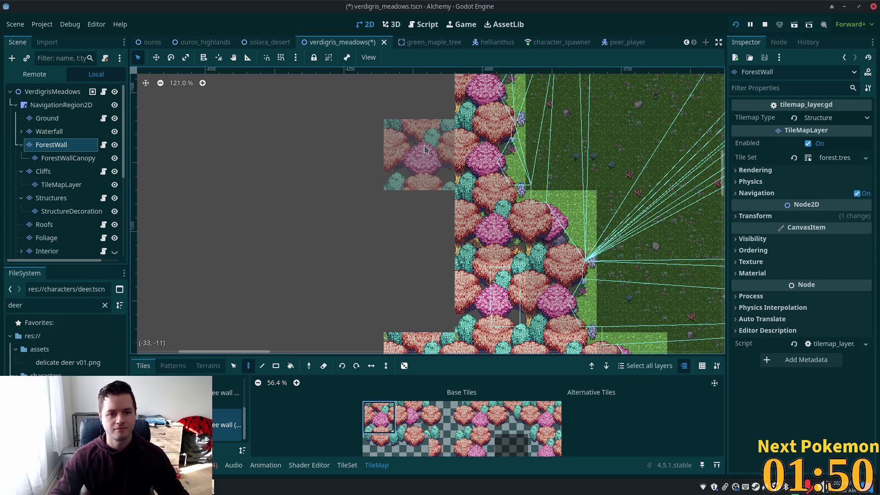
click(426, 151)
click(434, 239)
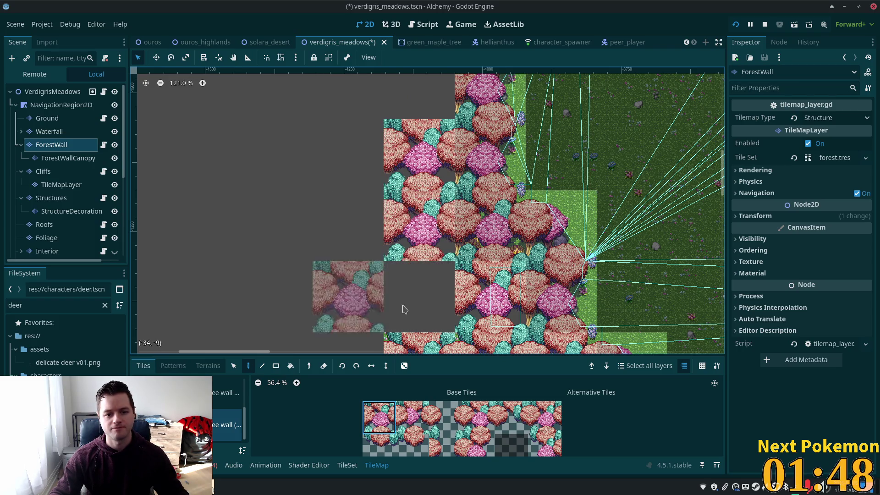
click(420, 297)
Switch to the other forest-wall atlas and paint two tree-and-dirt tiles along the edge.
drag(506, 151, 476, 278)
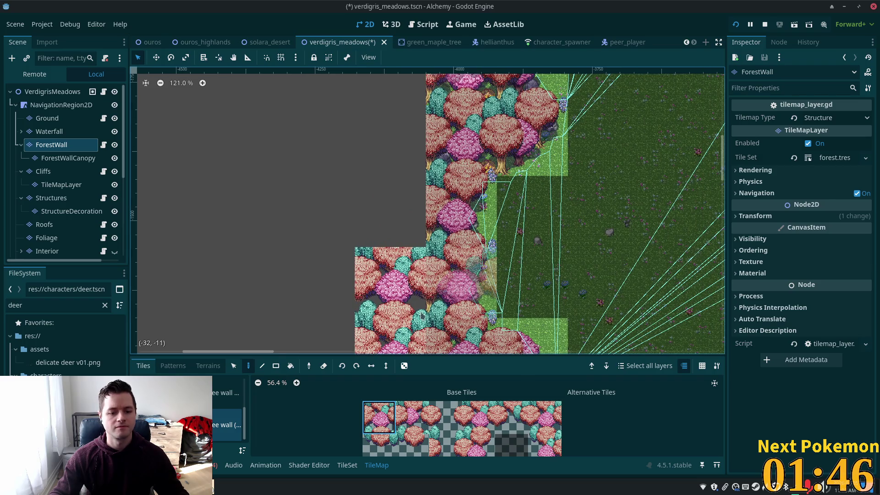
click(227, 393)
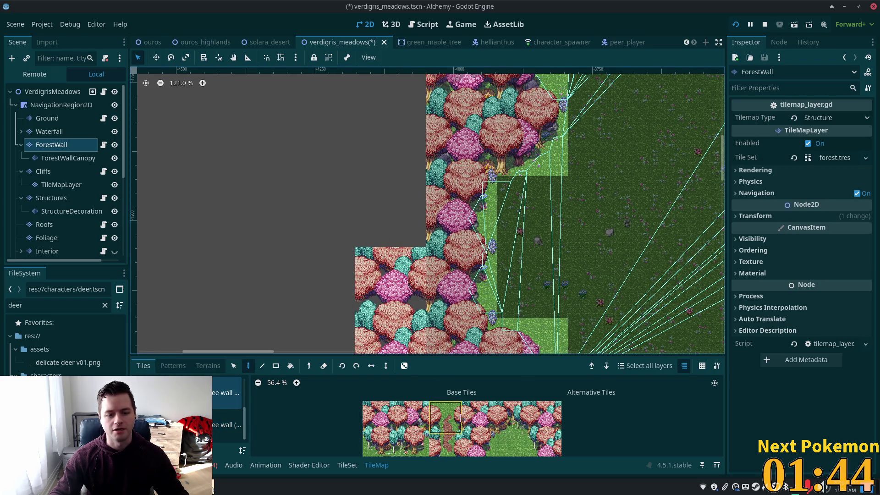
scroll(489, 449, down, 2)
scroll(486, 440, down, 3)
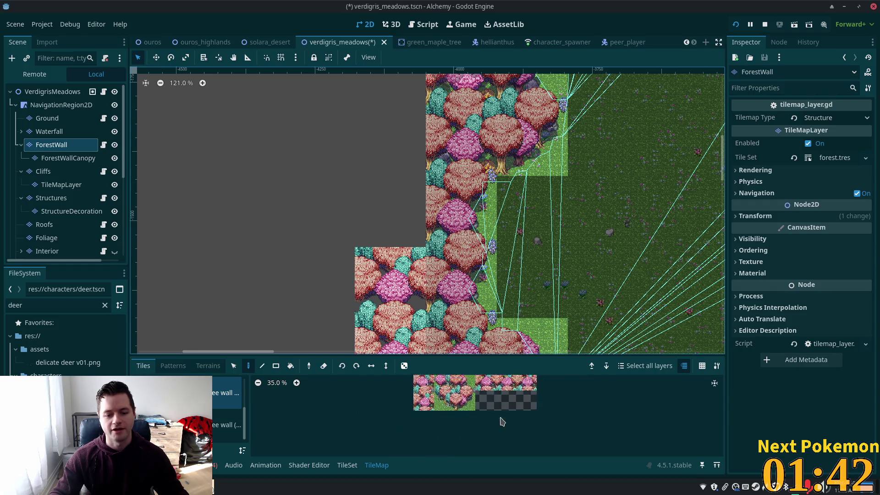
scroll(458, 421, up, 3)
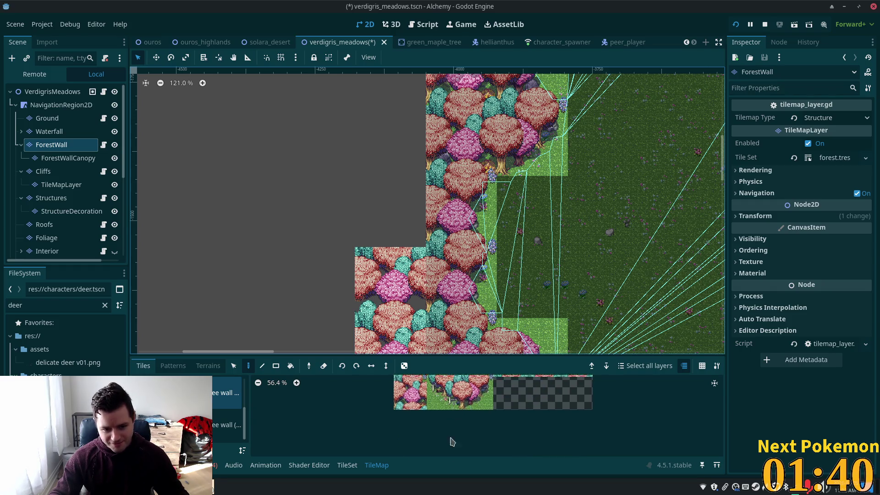
click(407, 383)
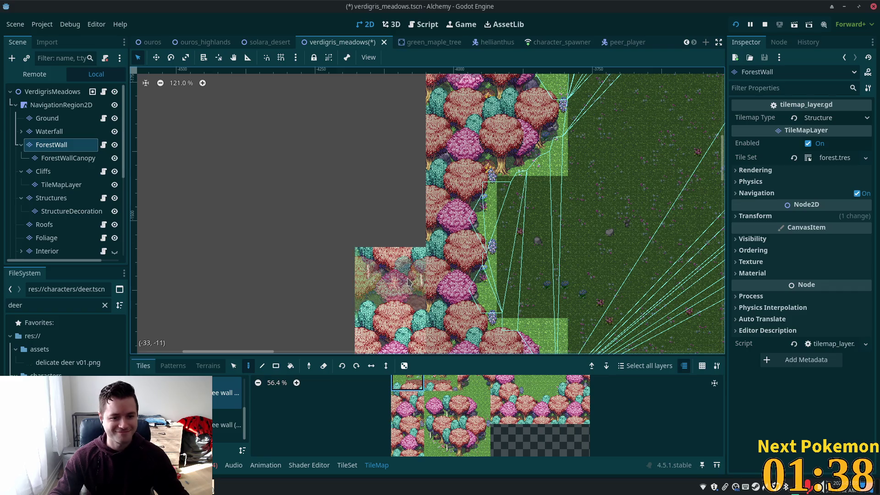
click(407, 280)
Cover a grass tile with a second-row tree tile, then paint a pink-tree tile into the wall.
scroll(414, 282, down, 3)
click(407, 407)
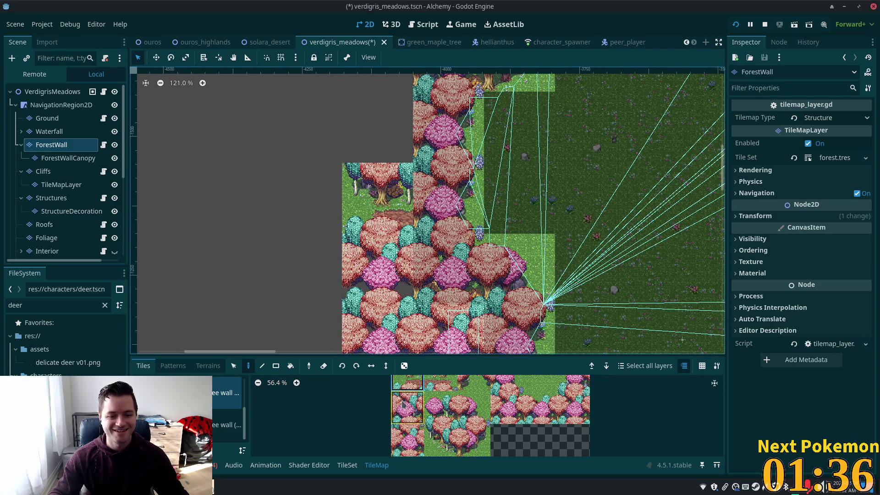
click(393, 232)
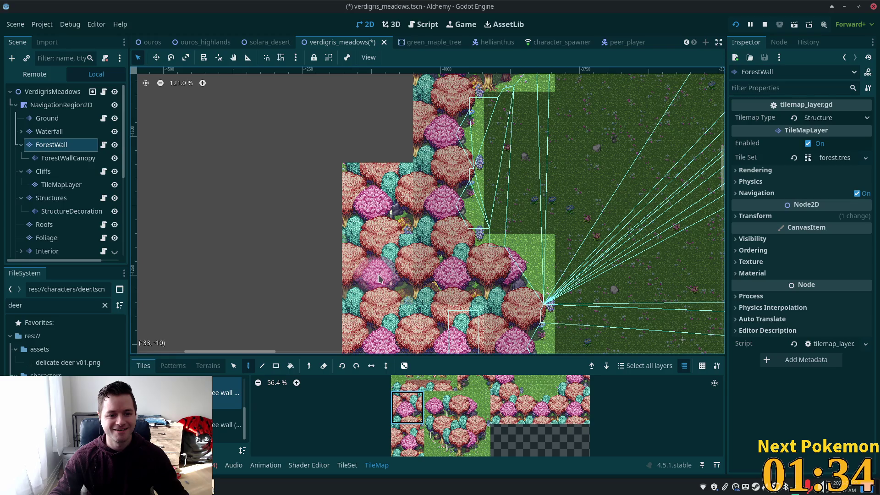
scroll(378, 278, down, 3)
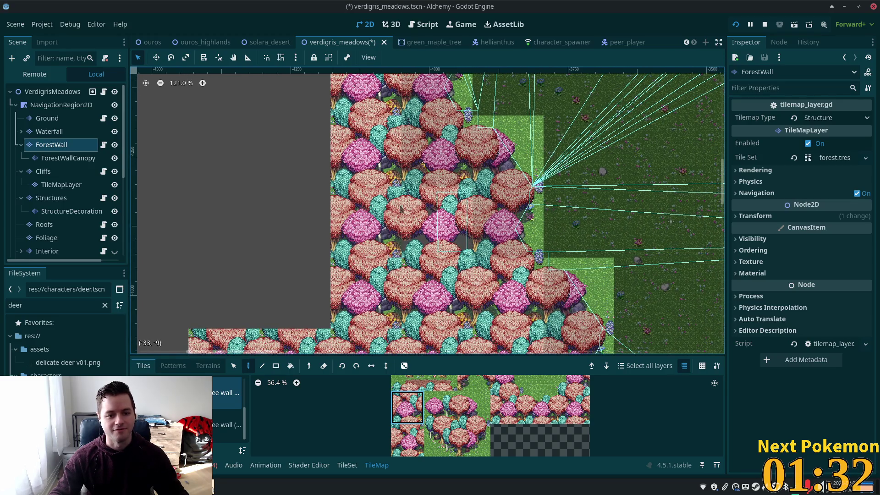
click(411, 447)
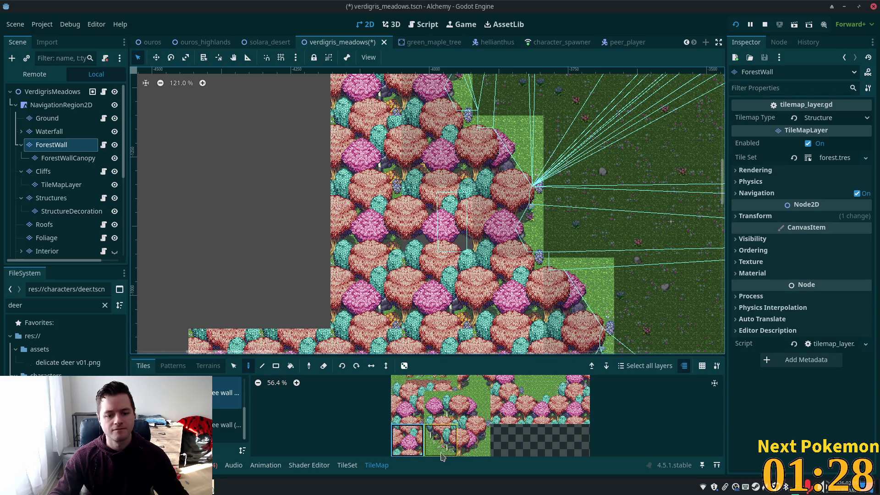
click(407, 407)
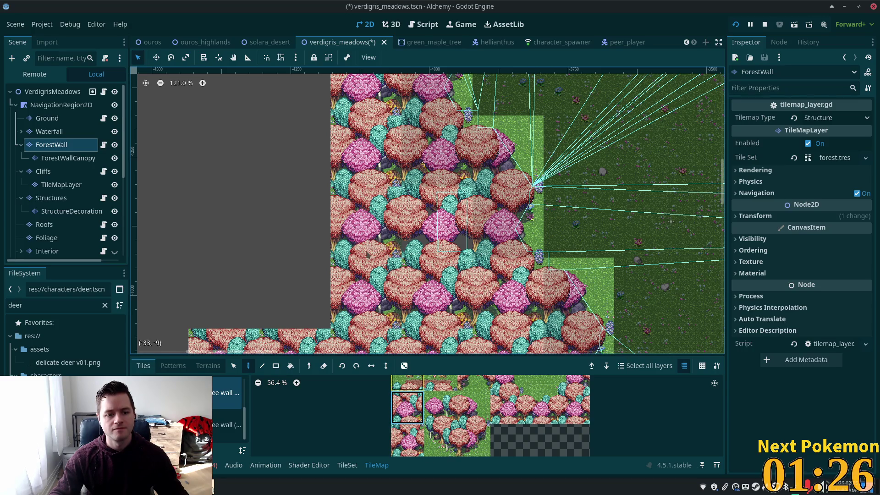
click(407, 440)
click(362, 224)
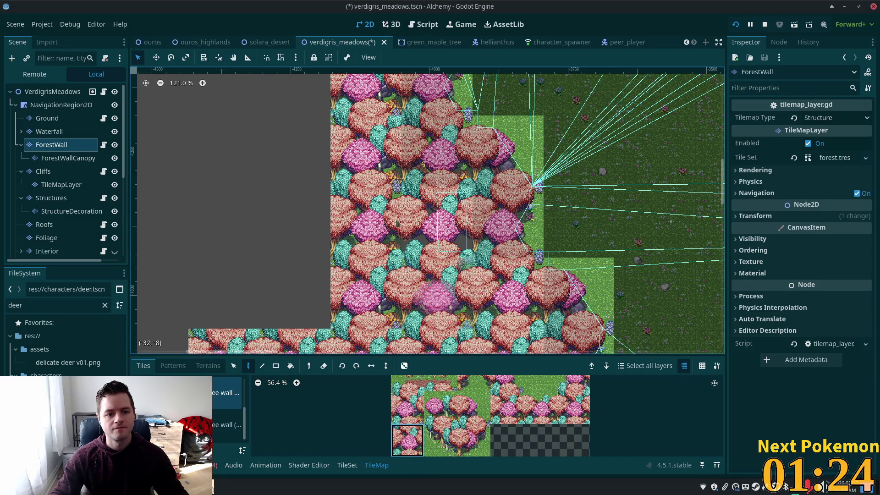
Fill the remaining gap and the map's left edge with more forest tiles.
scroll(409, 243, up, 5)
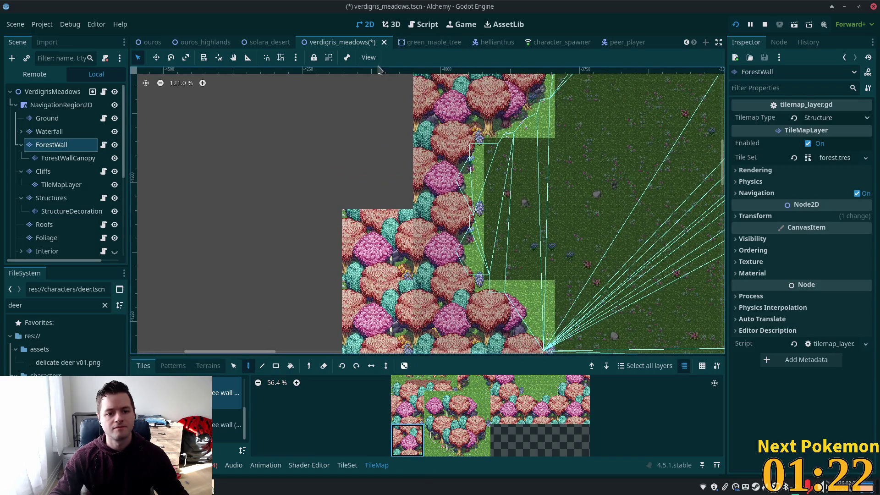
click(365, 173)
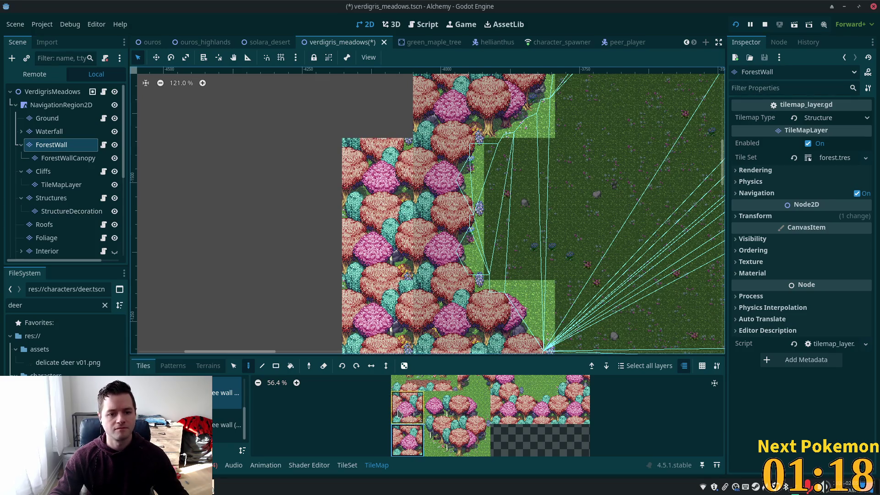
scroll(440, 90, up, 5)
scroll(440, 91, right, 3)
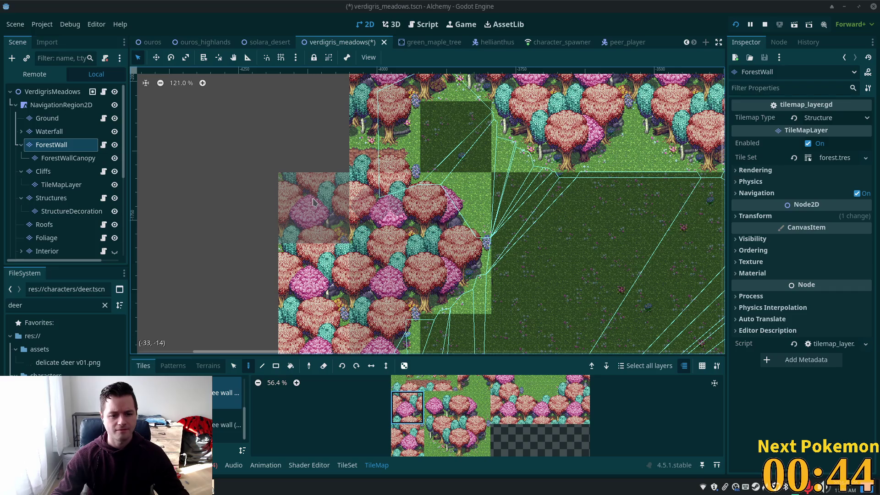
click(313, 202)
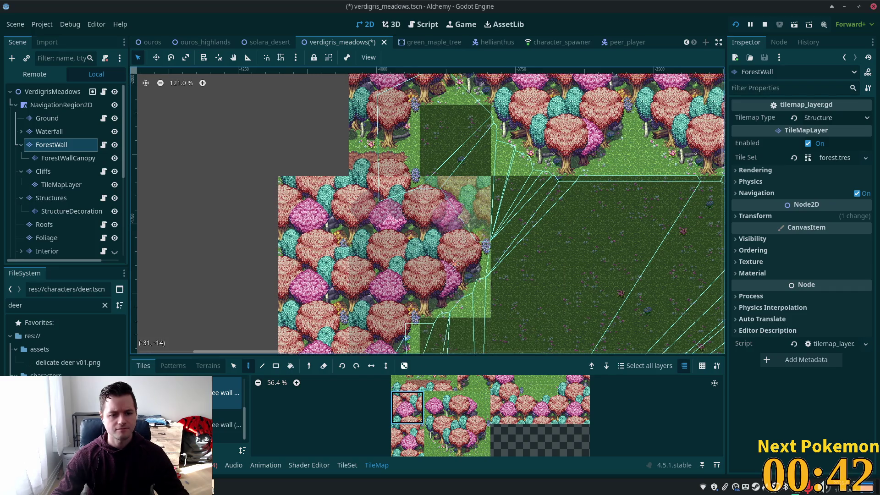
Fill the empty northwestern corner with the top-left tree tile.
drag(464, 232, 447, 309)
scroll(440, 394, up, 2)
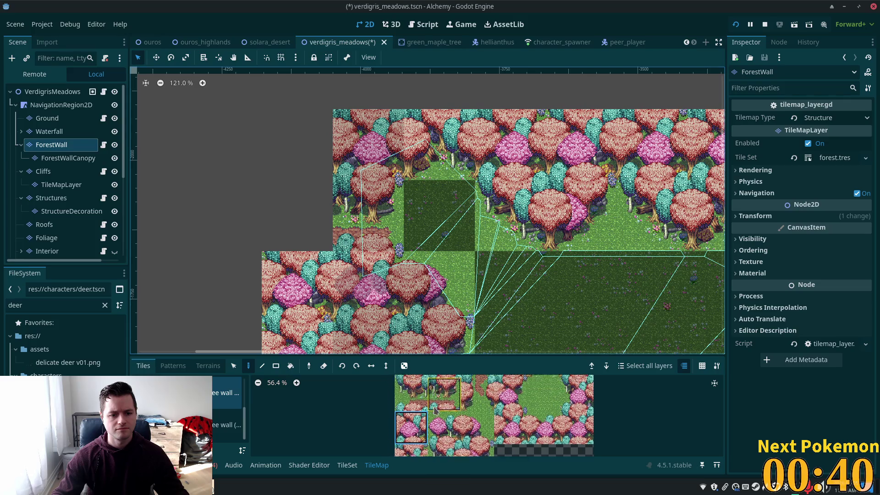
click(410, 394)
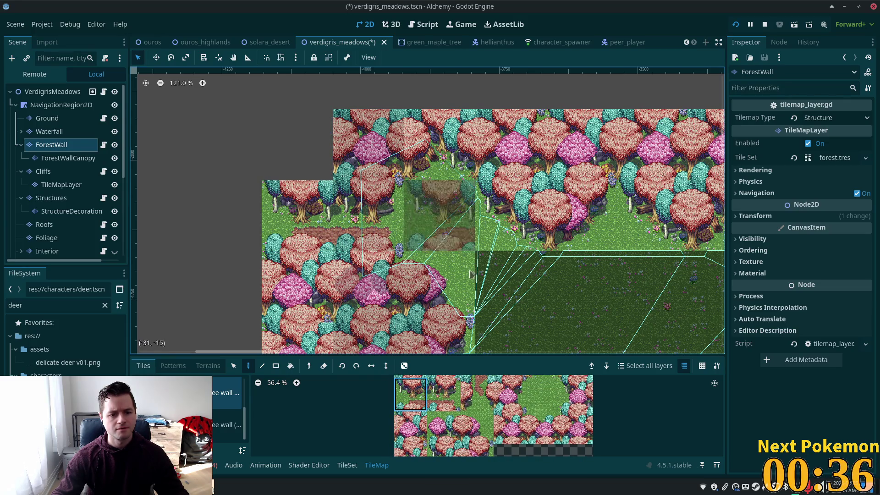
scroll(436, 436, up, 2)
click(409, 401)
click(297, 144)
Switch to the second forest-wall tile source and select the ForestWallCanopy layer.
click(227, 424)
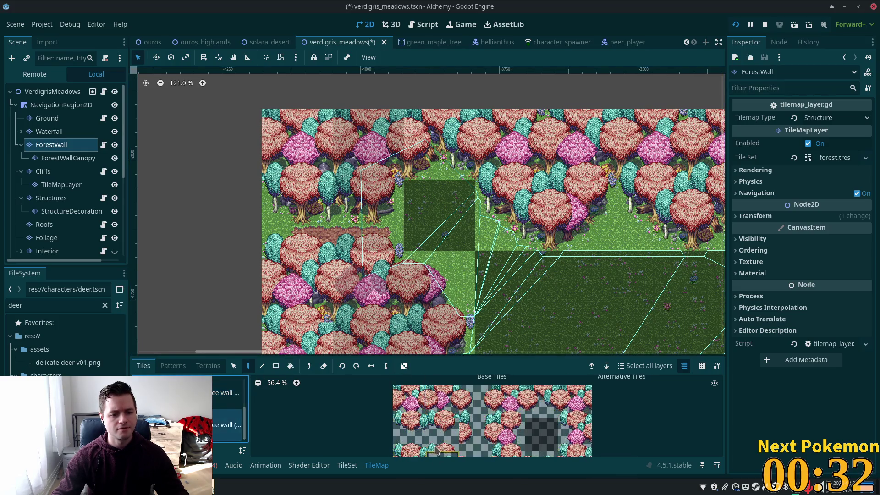
click(408, 433)
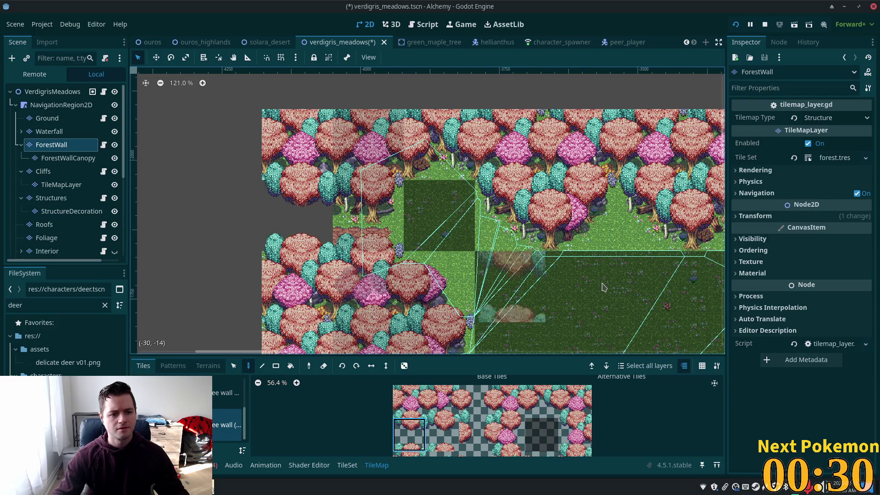
click(64, 158)
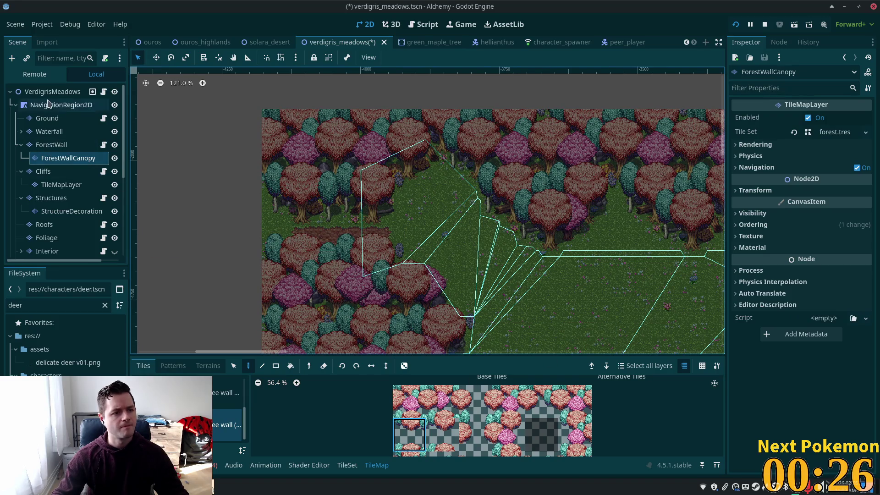
scroll(383, 291, down, 2)
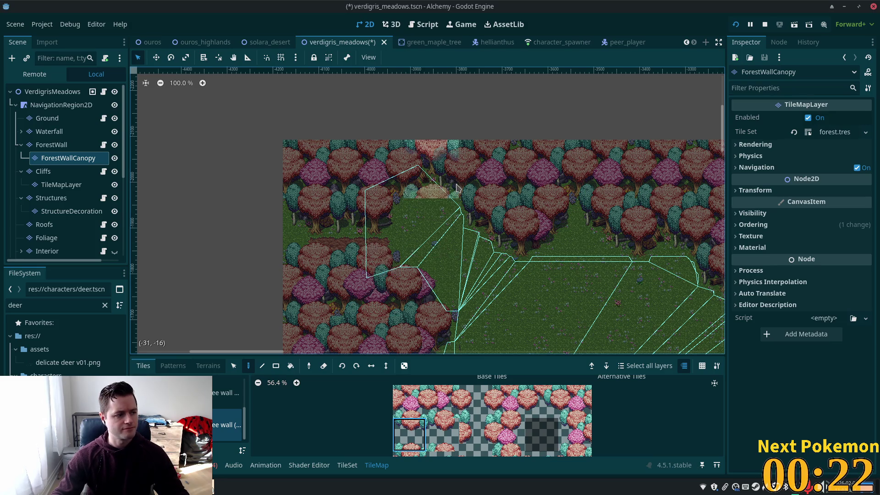
scroll(372, 223, down, 3)
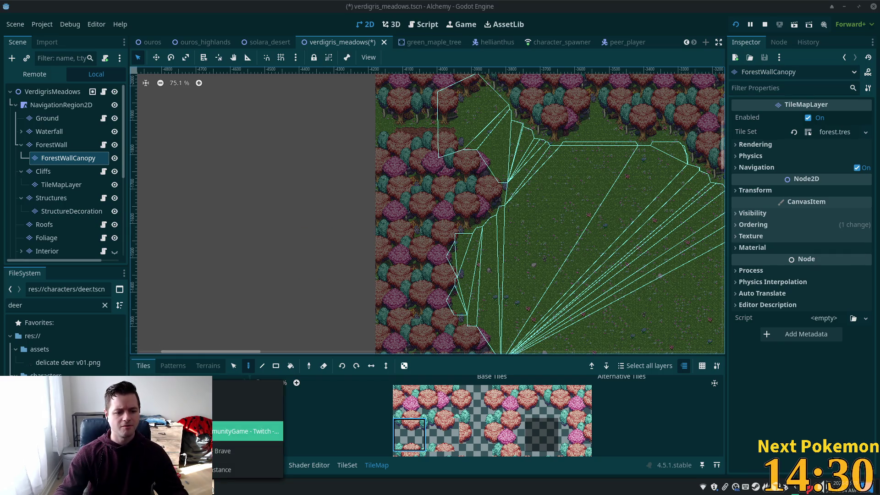
click(248, 431)
click(263, 113)
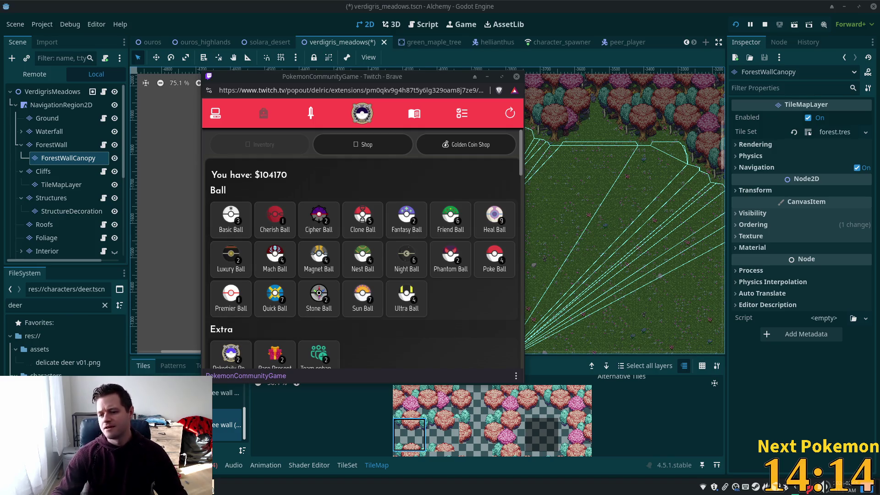
click(635, 24)
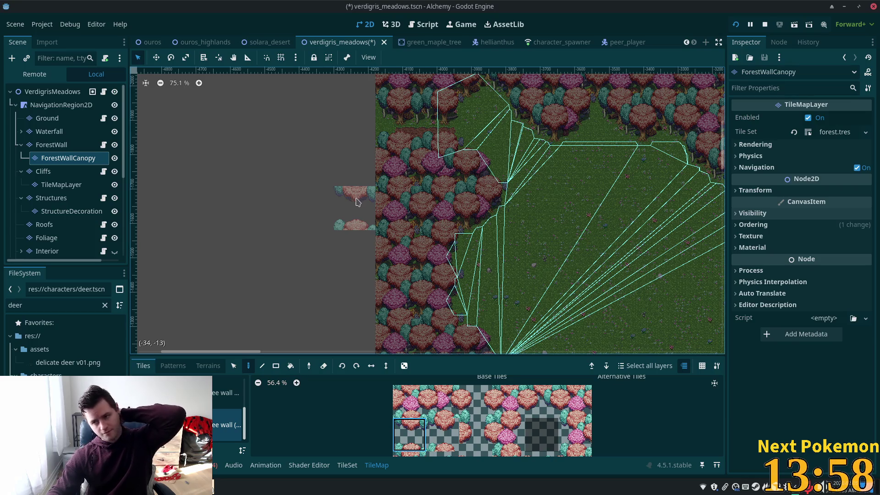
Try several canopy tiles, then select the pink-tree canopy tile from the first forest-wall source.
scroll(414, 165, up, 2)
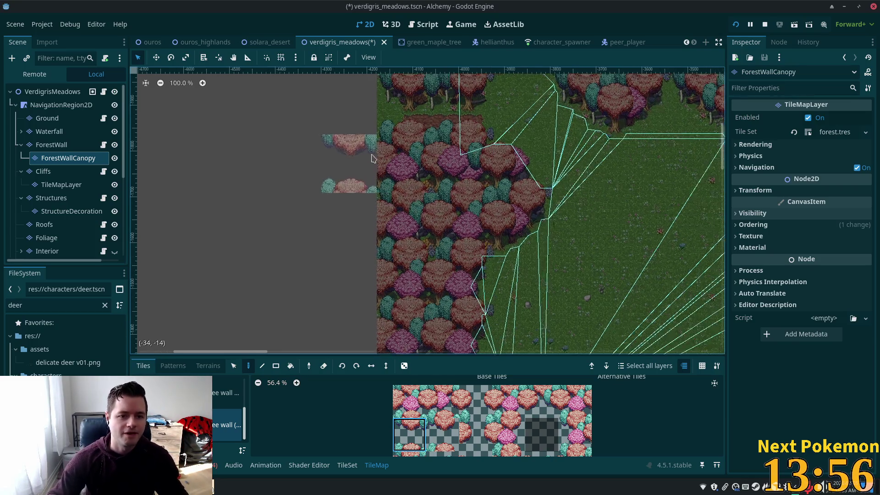
drag(418, 162, 417, 311)
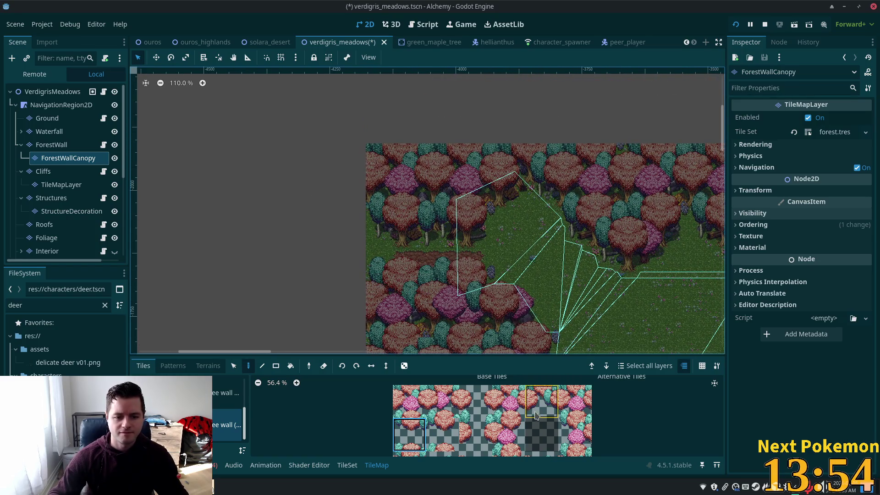
scroll(496, 394, down, 2)
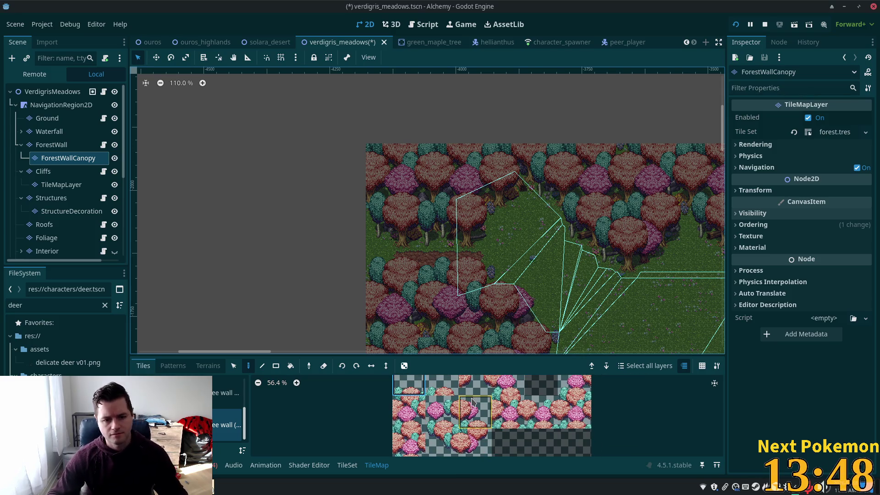
click(444, 422)
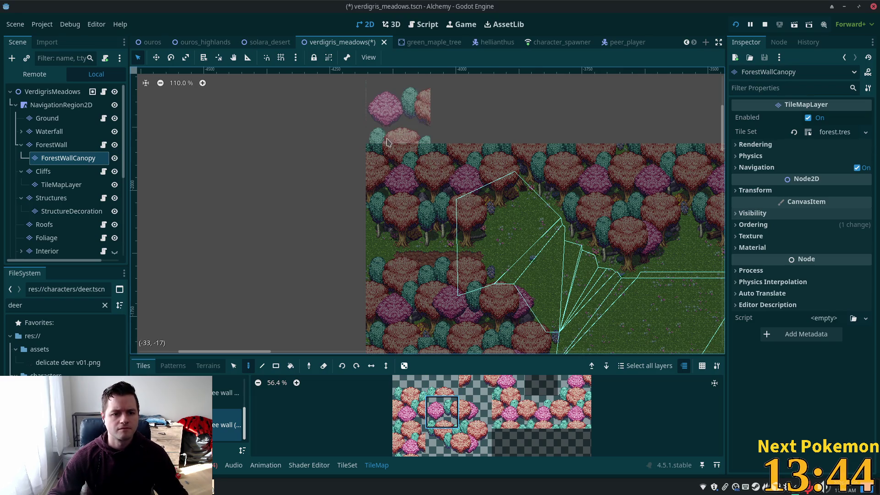
scroll(466, 453, up, 3)
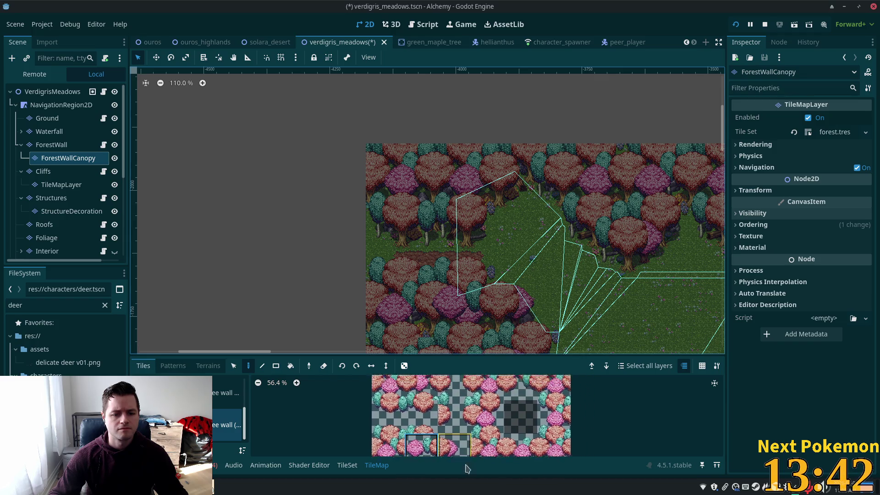
scroll(466, 456, down, 3)
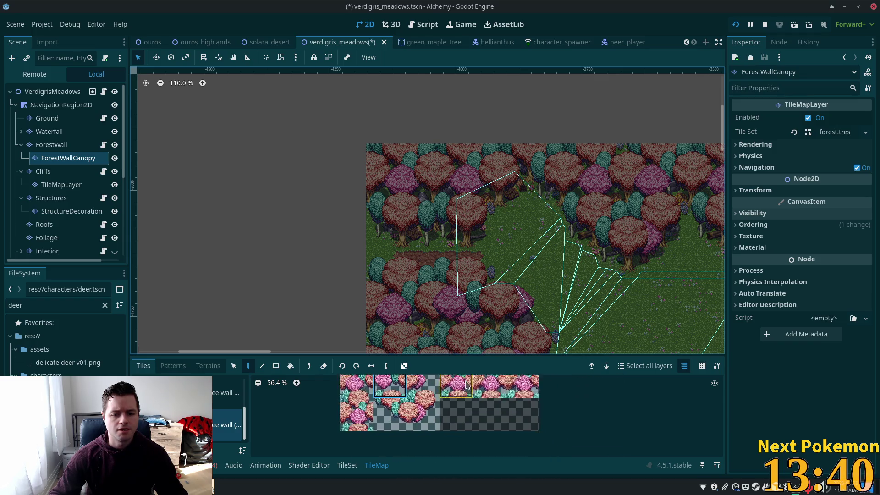
scroll(467, 386, down, 2)
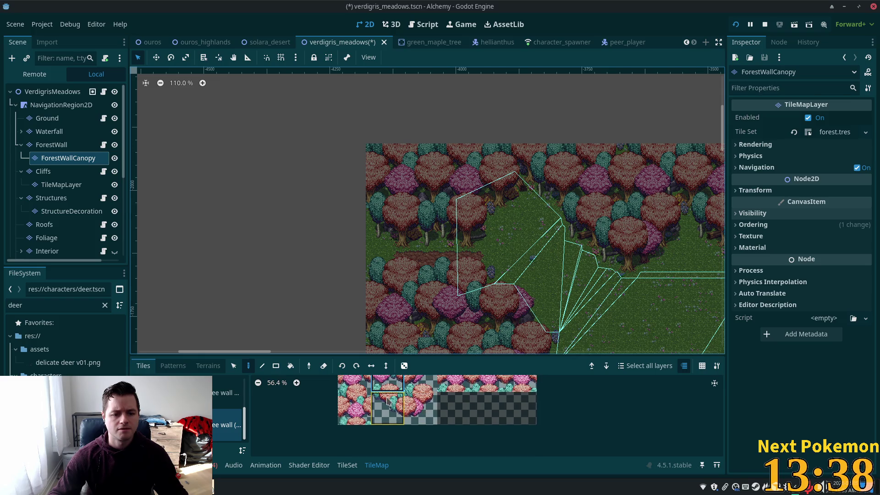
click(388, 401)
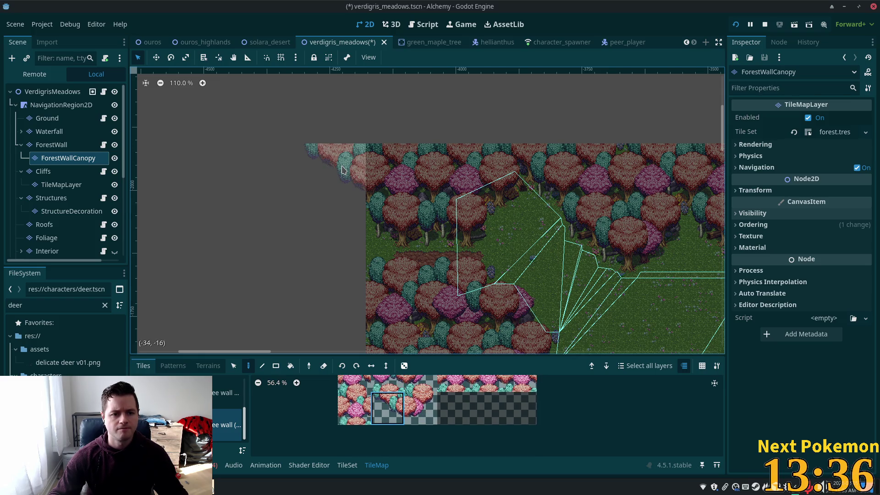
click(226, 393)
click(387, 408)
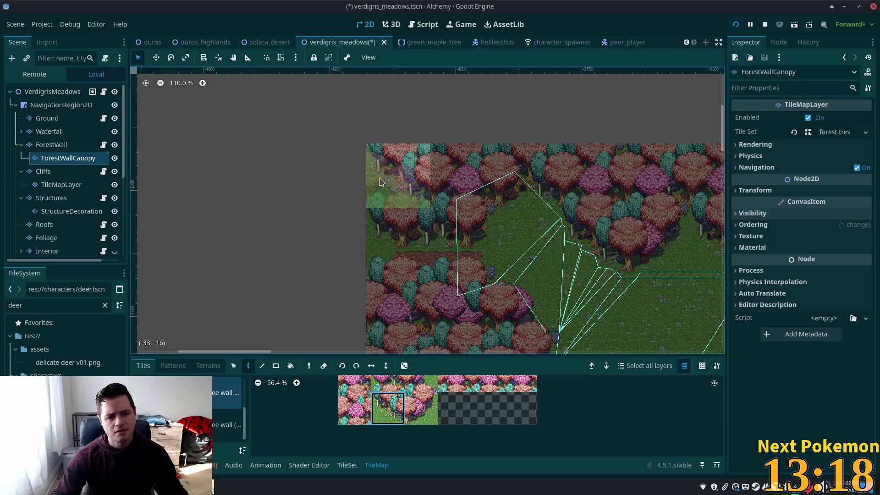
scroll(466, 381, up, 2)
click(388, 414)
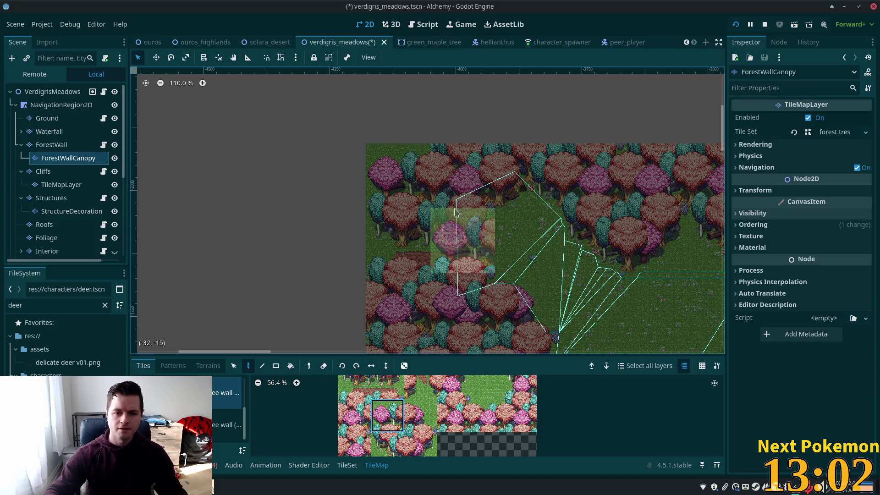
scroll(482, 262, down, 4)
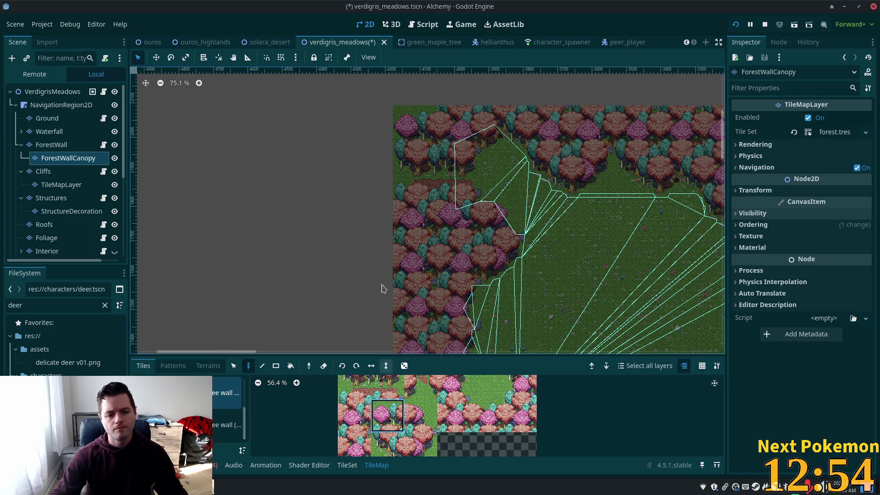
Paint canopy tiles down the western extension using the lower canopy tile.
click(379, 219)
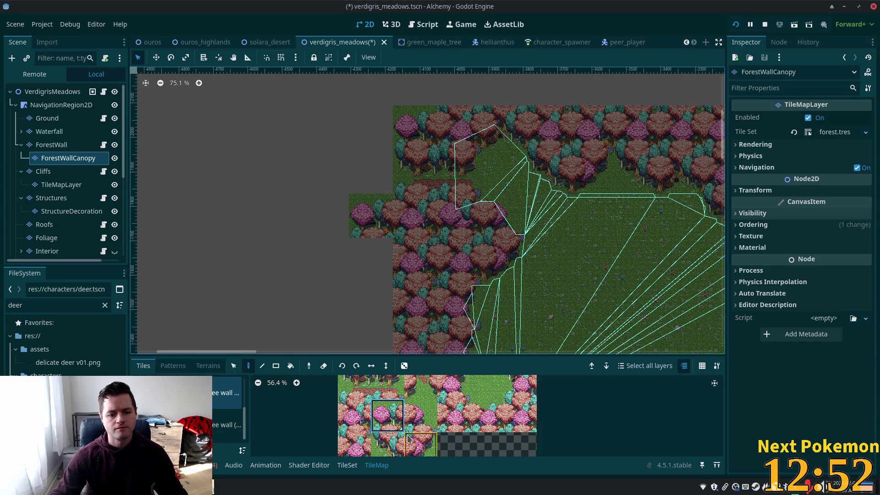
drag(391, 443, 392, 403)
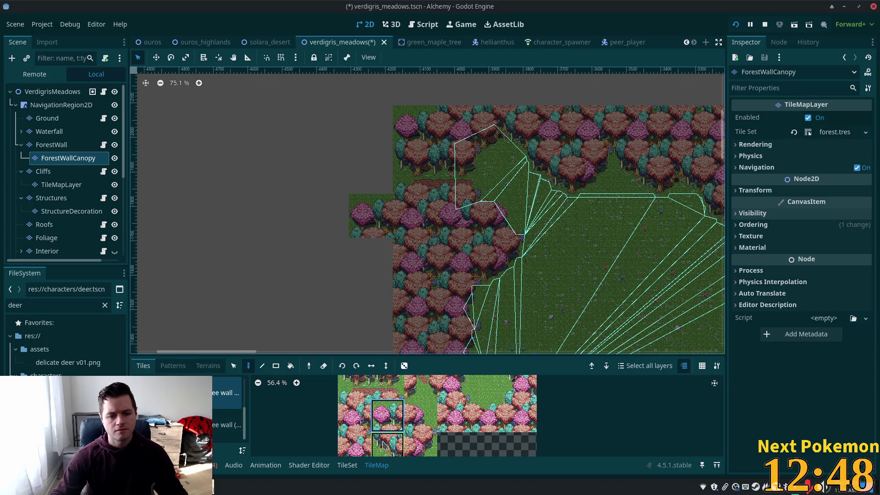
click(388, 444)
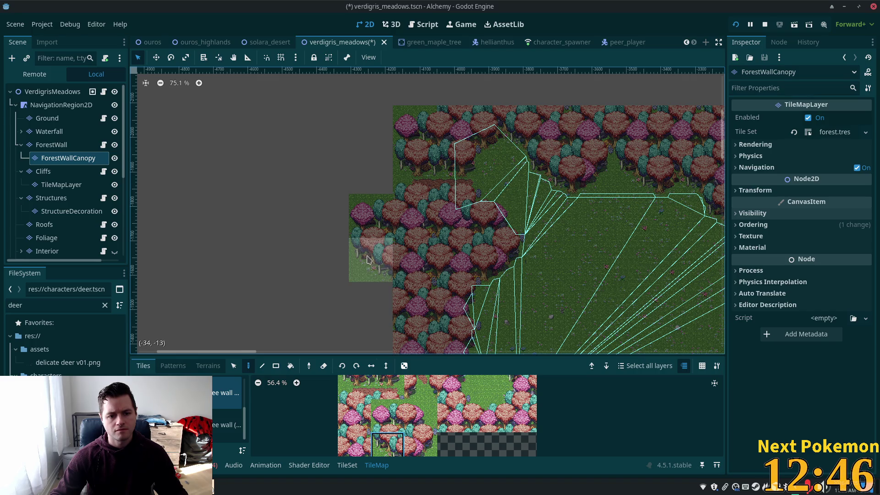
click(367, 260)
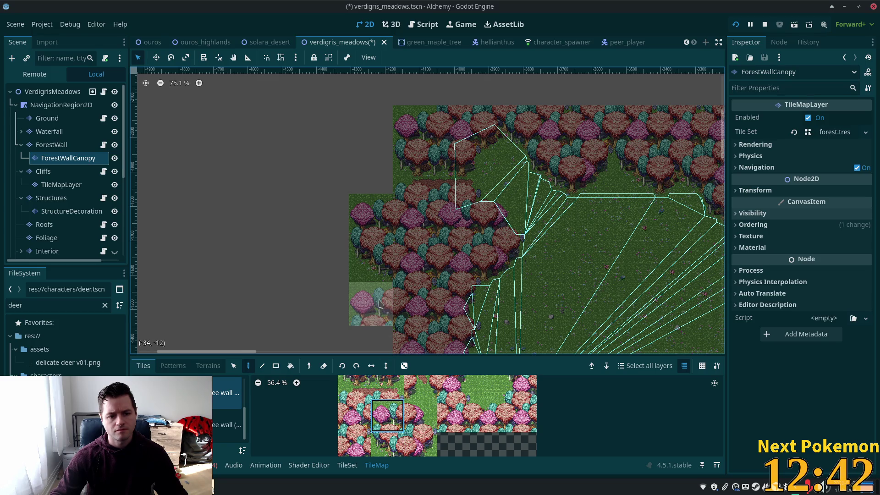
click(380, 304)
Pick another canopy tile and extend the canopy column further down.
scroll(476, 397, right, 2)
click(490, 403)
scroll(395, 268, down, 3)
click(382, 287)
scroll(453, 242, down, 2)
scroll(453, 241, down, 3)
click(374, 263)
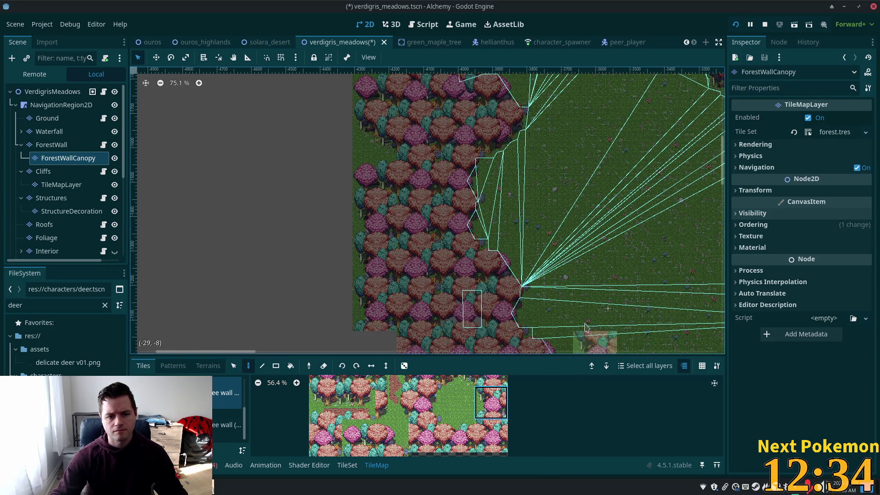
scroll(550, 307, up, 10)
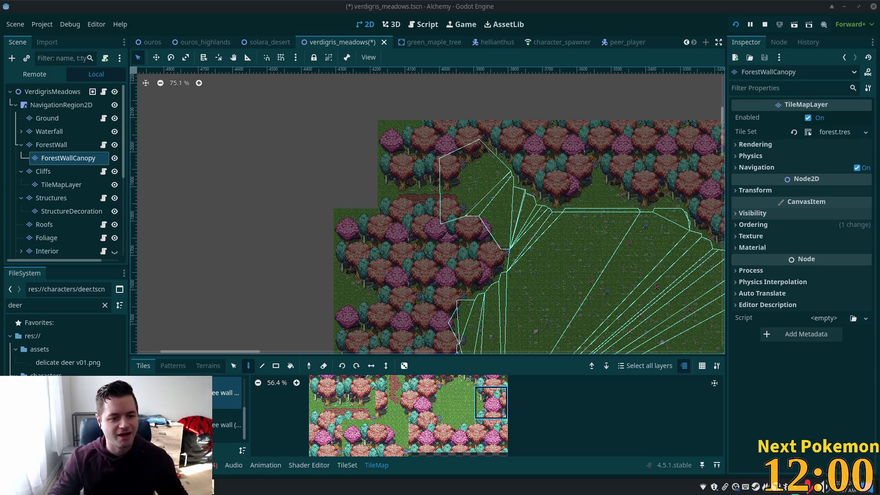
Pan out over the whole forest and save the Verdigris Meadows scene.
scroll(557, 202, down, 3)
mouse_move(628, 191)
mouse_down()
mouse_move(578, 180)
mouse_move(460, 106)
mouse_up()
key(ctrl+s)
scroll(507, 250, up, 2)
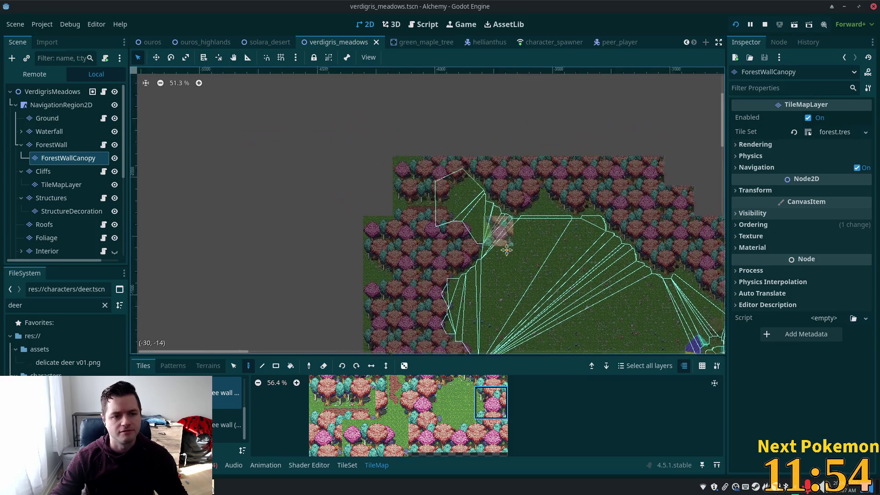
scroll(330, 208, up, 3)
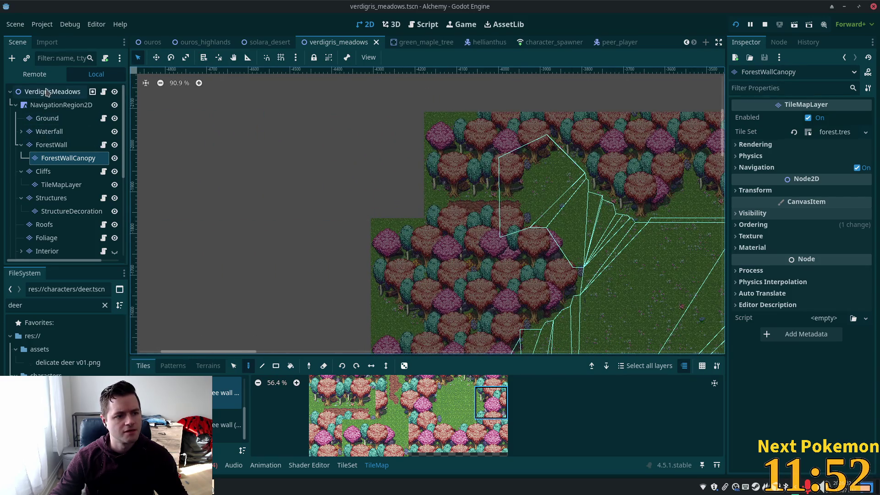
Filter the FileSystem dock by 'verdi' and select the verdigris_meadows scene file.
click(52, 92)
click(105, 305)
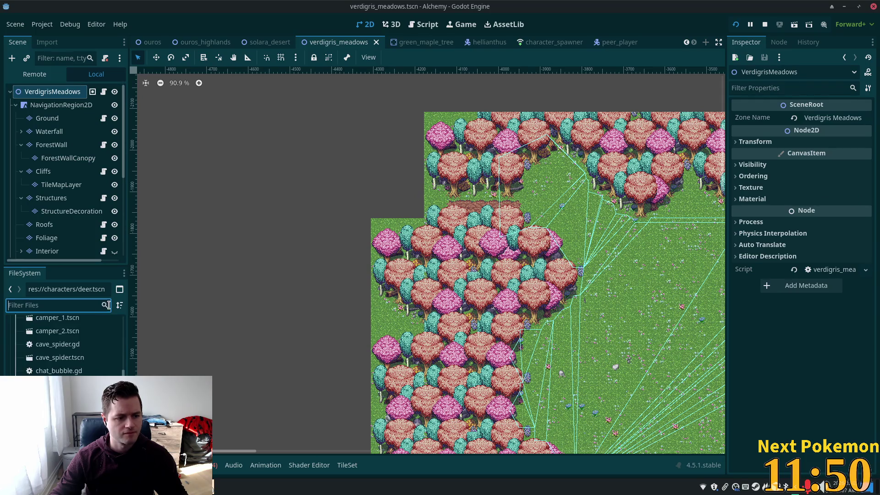
text(verdigri)
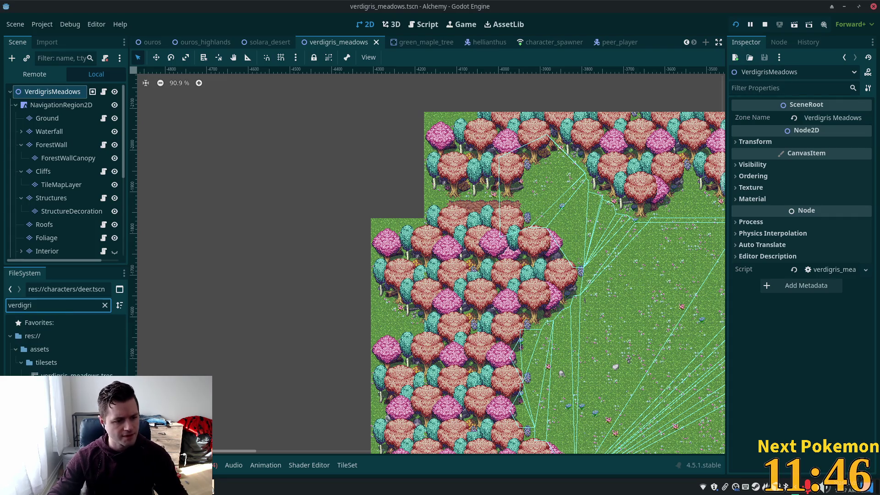
click(68, 402)
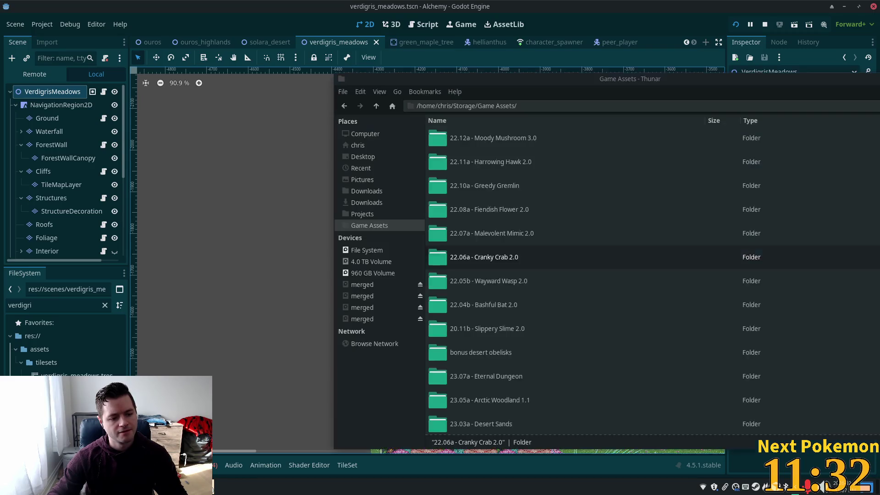
Open the Rainforest Jungle 2.0 pack and peek into palette v2 before going back up.
scroll(570, 284, down, 1)
scroll(572, 293, down, 1)
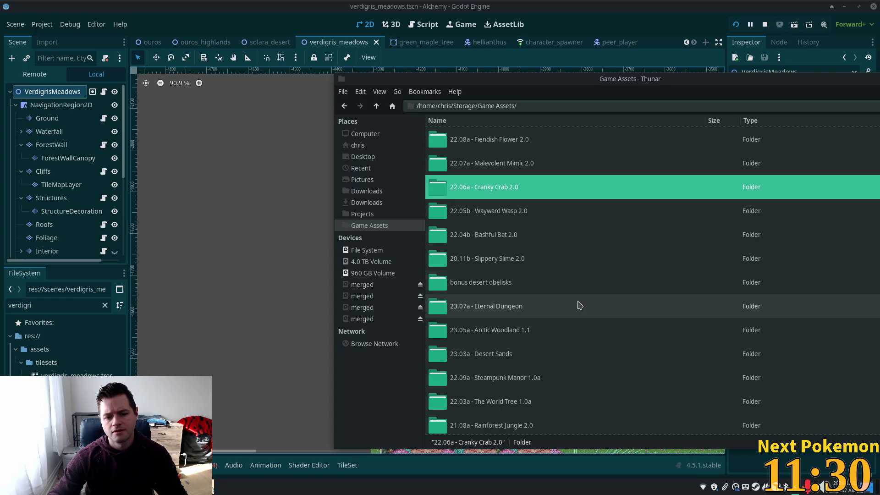
scroll(532, 360, down, 2)
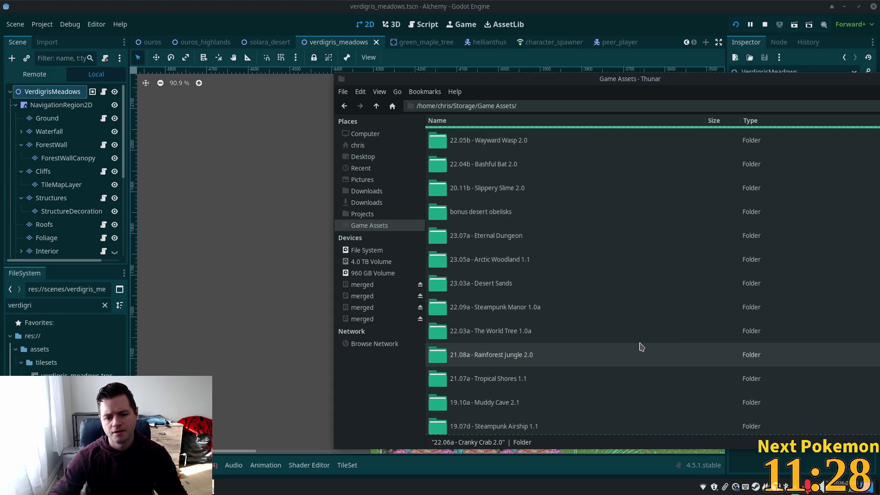
double_click(530, 353)
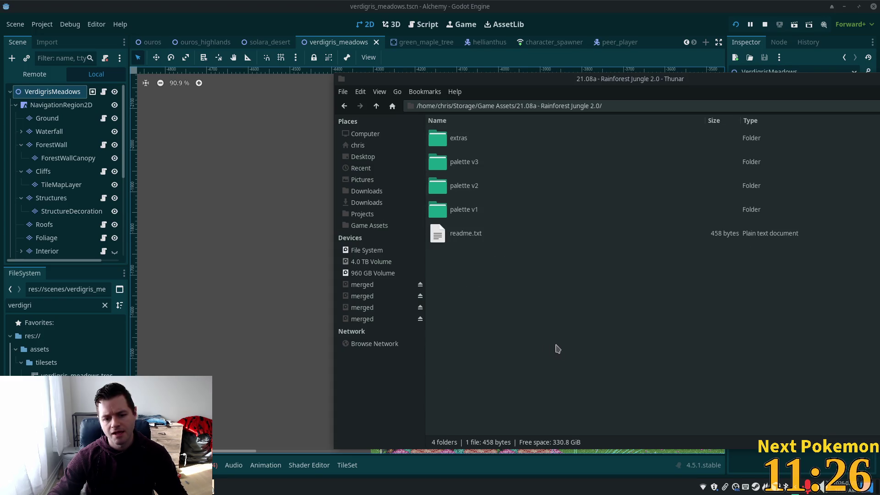
double_click(479, 183)
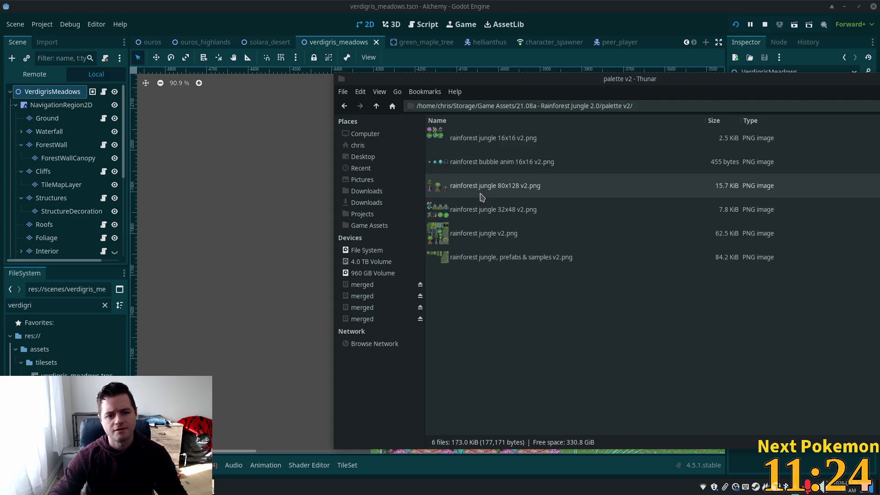
click(376, 106)
Preview the rainforest jungle v3.png sheet in palette v3, then return to the pack.
double_click(478, 162)
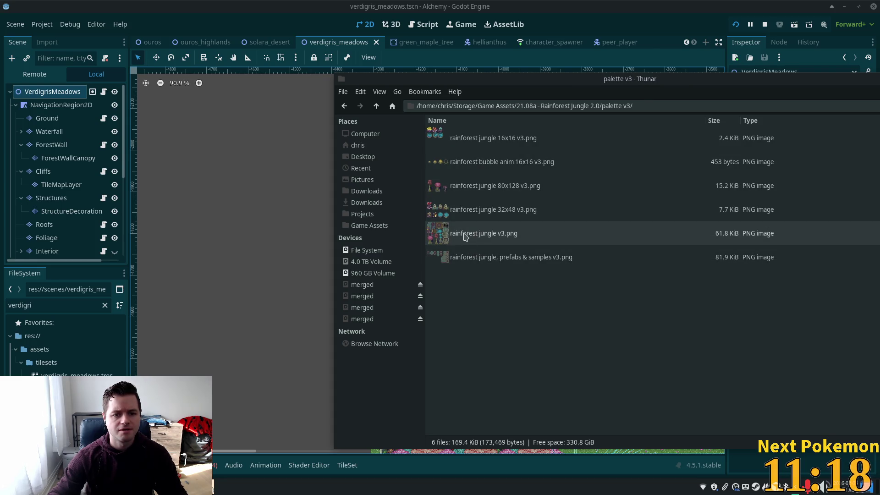
click(457, 236)
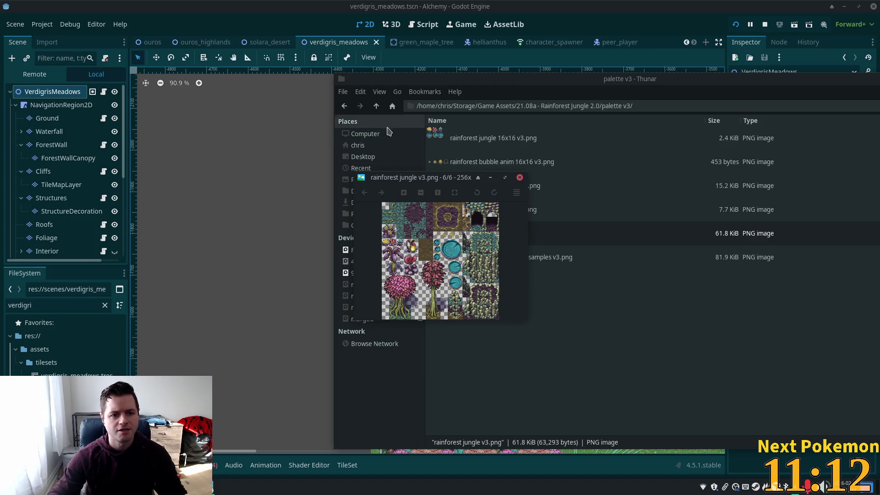
click(519, 177)
click(376, 106)
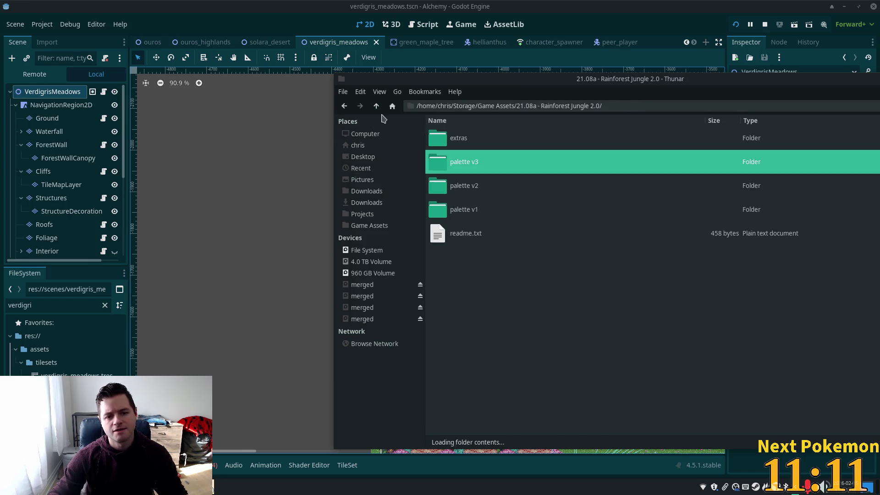
Preview the rainforest jungle v1.png sheet in palette v1, then return to the pack.
double_click(461, 208)
click(467, 236)
double_click(468, 235)
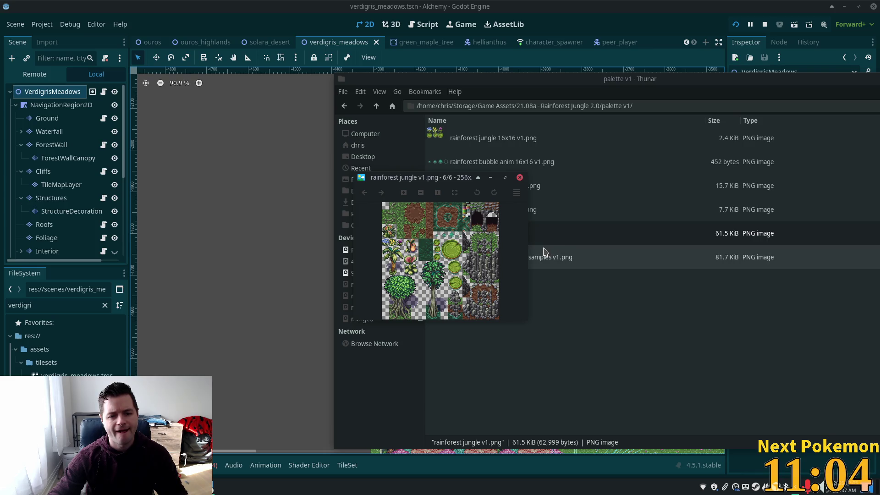
click(519, 177)
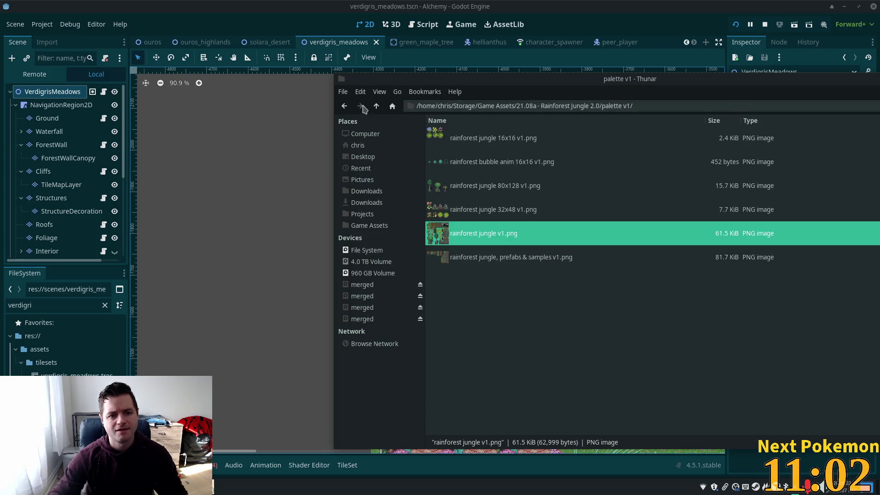
click(376, 106)
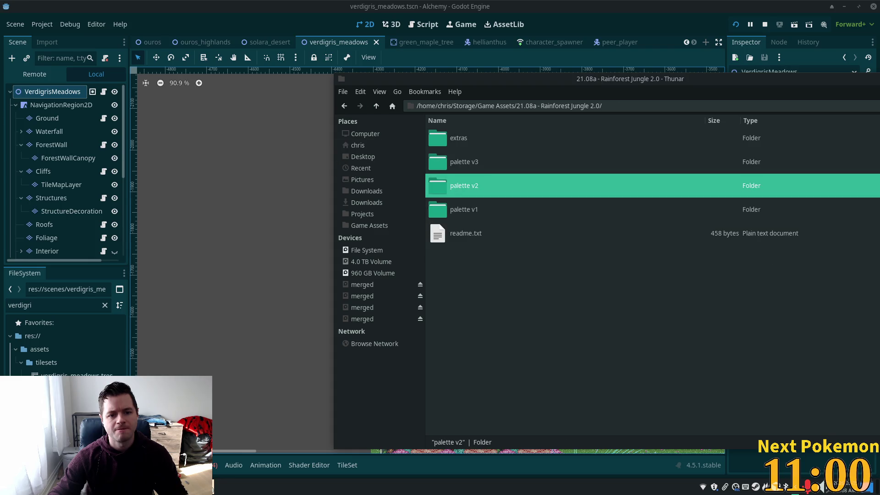
Open rainforest jungle v2.png from palette v2 and maximize the image viewer.
click(458, 186)
click(453, 234)
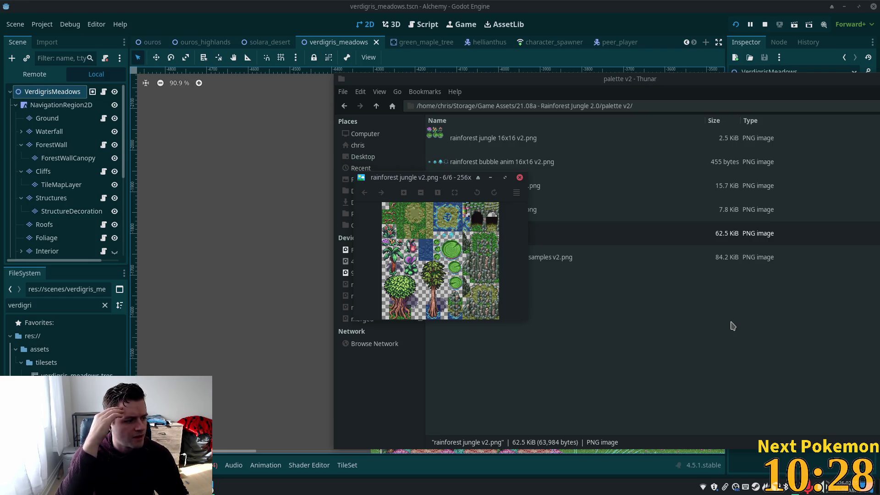
click(505, 178)
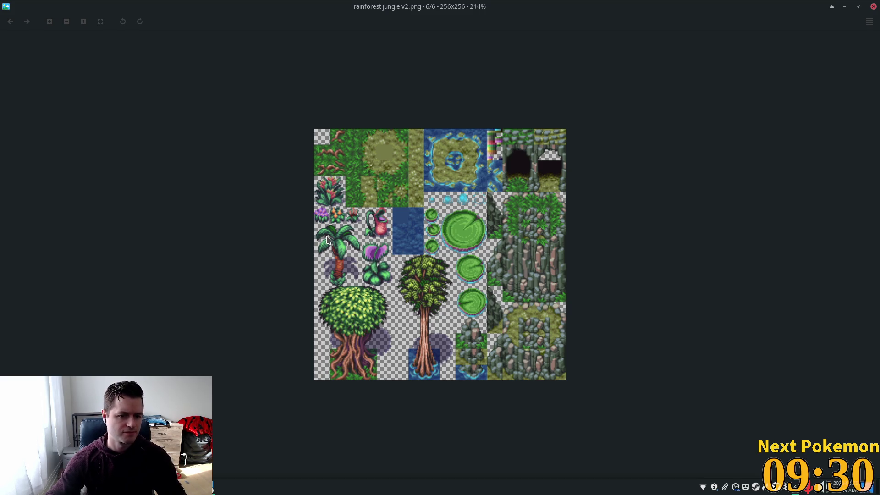
Preview the 80x128, 32x48 and 16x16 v2 tree sprite sheets in Ristretto.
click(873, 6)
double_click(481, 196)
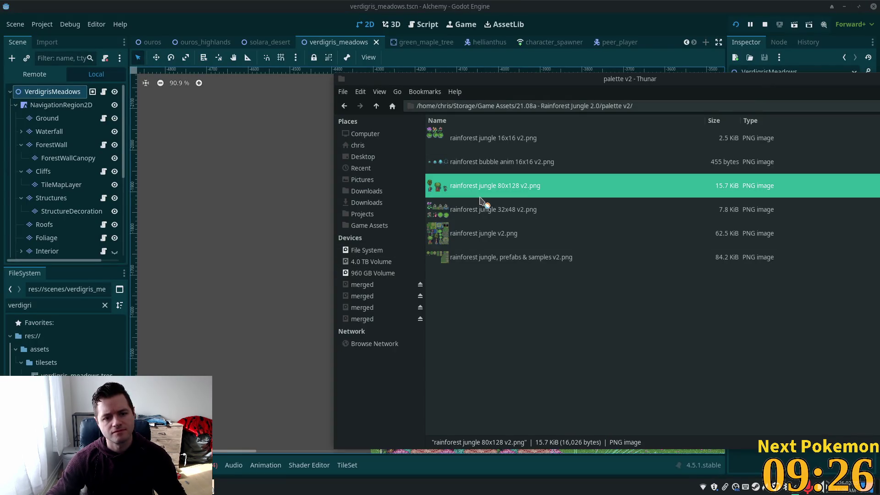
click(873, 6)
click(499, 219)
double_click(499, 220)
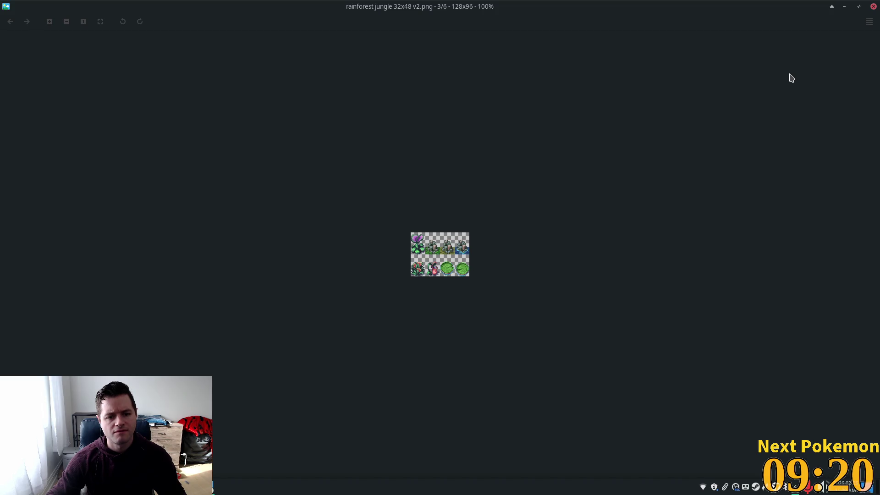
click(873, 6)
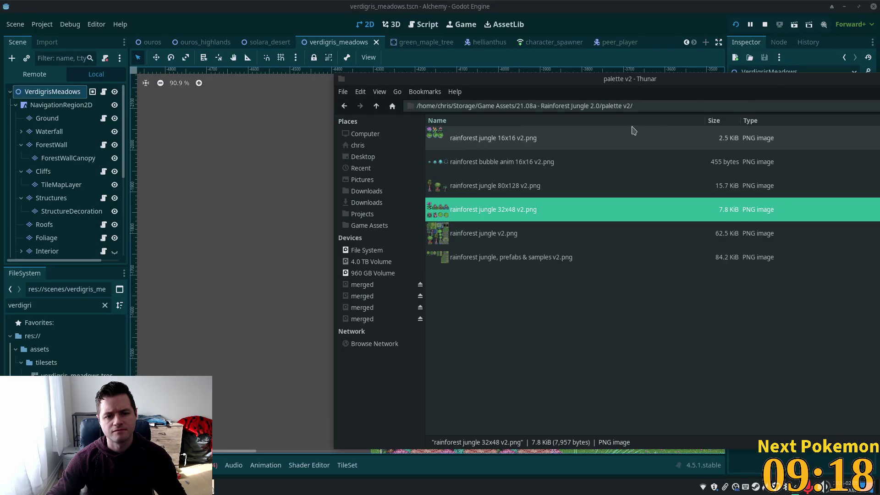
double_click(512, 139)
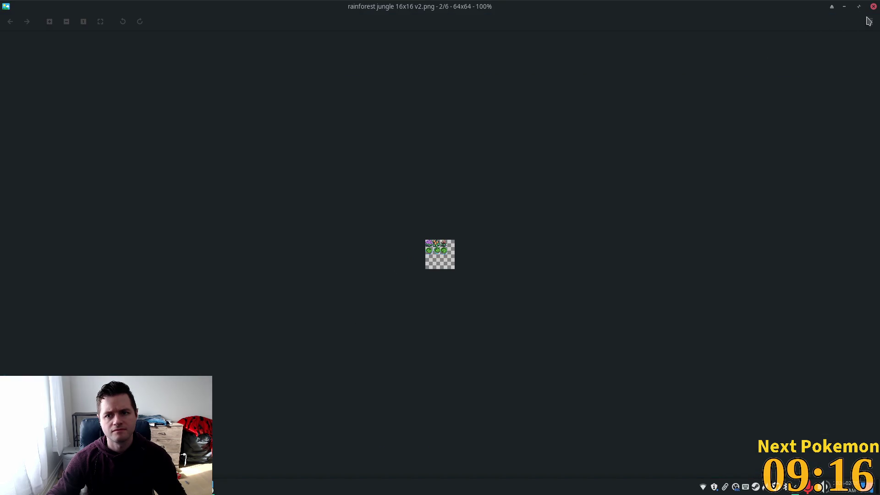
click(873, 6)
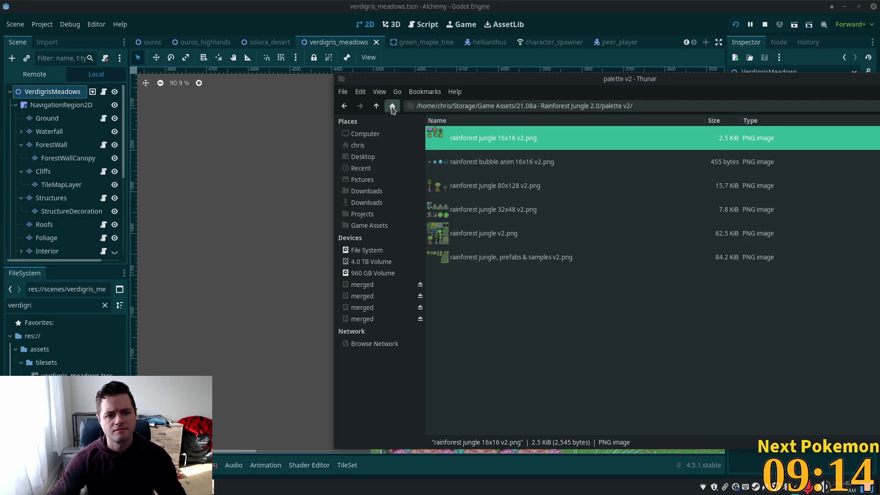
View just trees v1.png in extras > old layout (unsupported), then return to the extras folder.
click(391, 107)
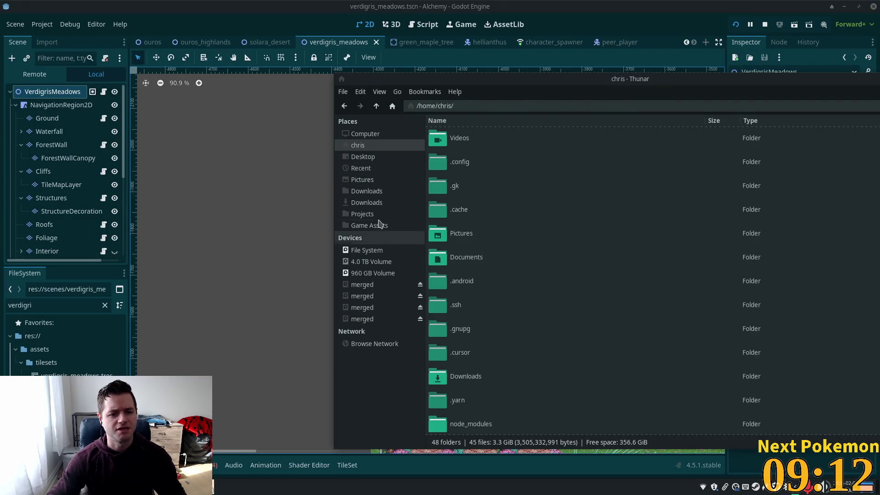
click(344, 106)
click(376, 106)
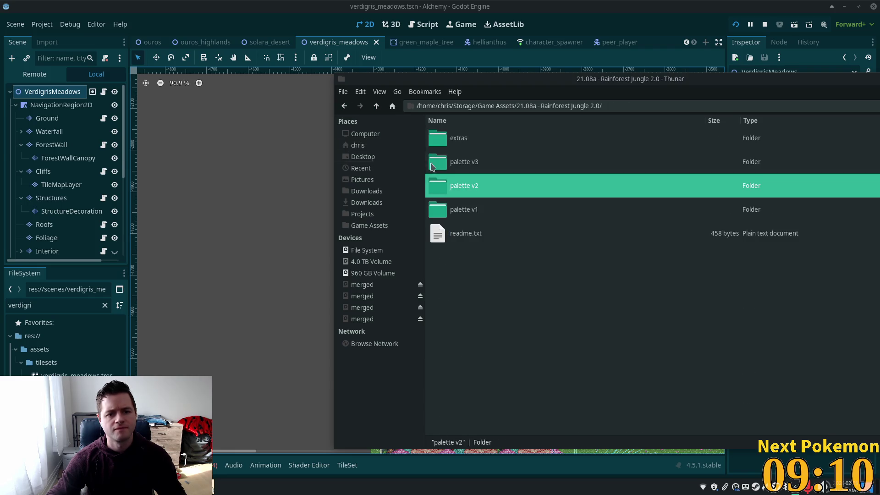
double_click(476, 146)
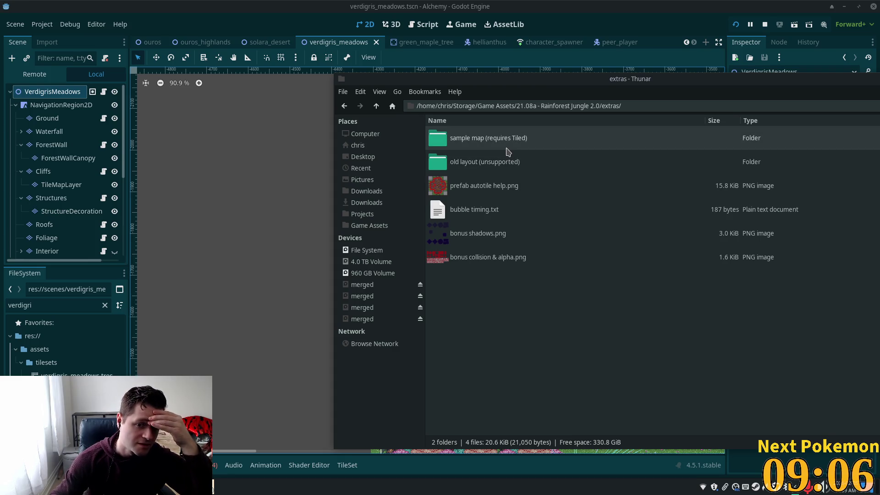
double_click(506, 162)
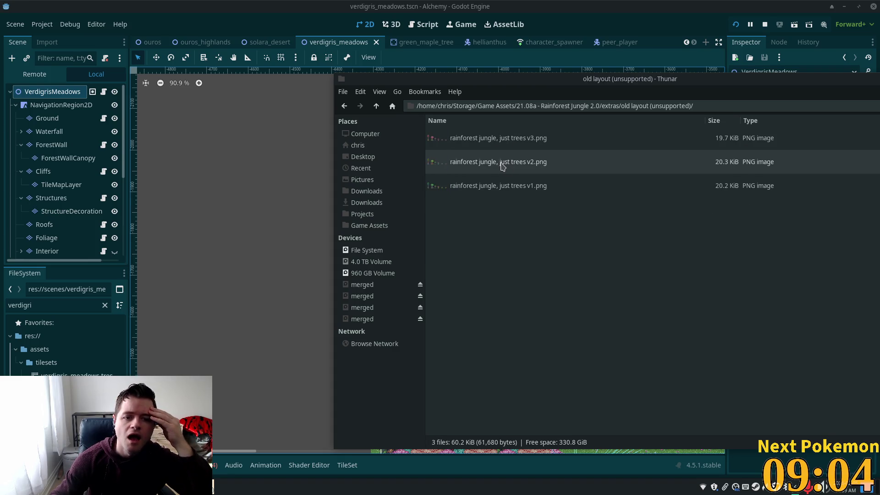
double_click(477, 185)
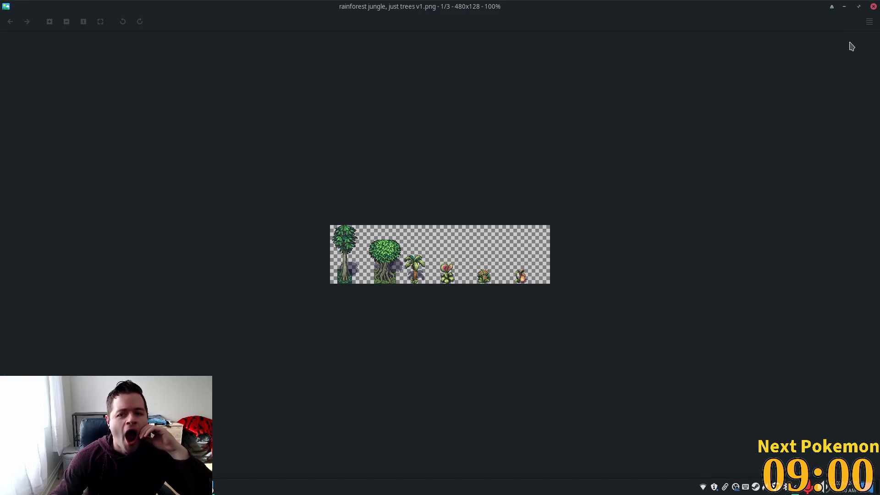
click(873, 7)
click(376, 107)
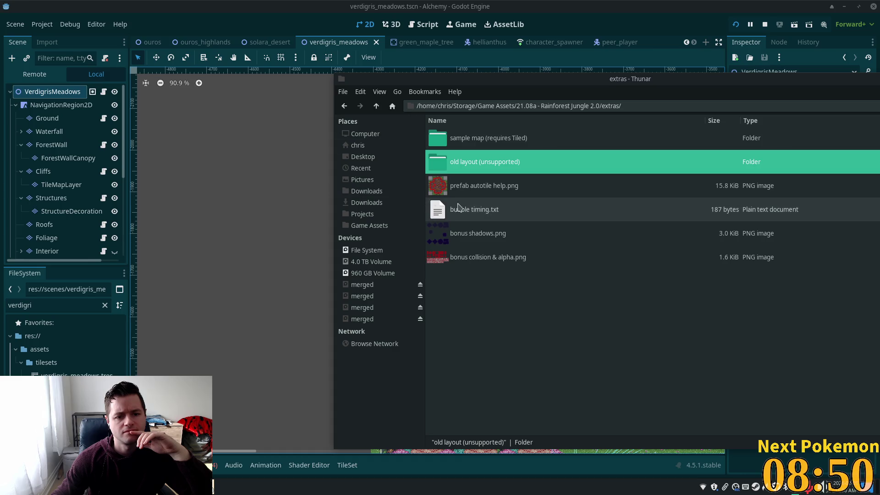
click(467, 209)
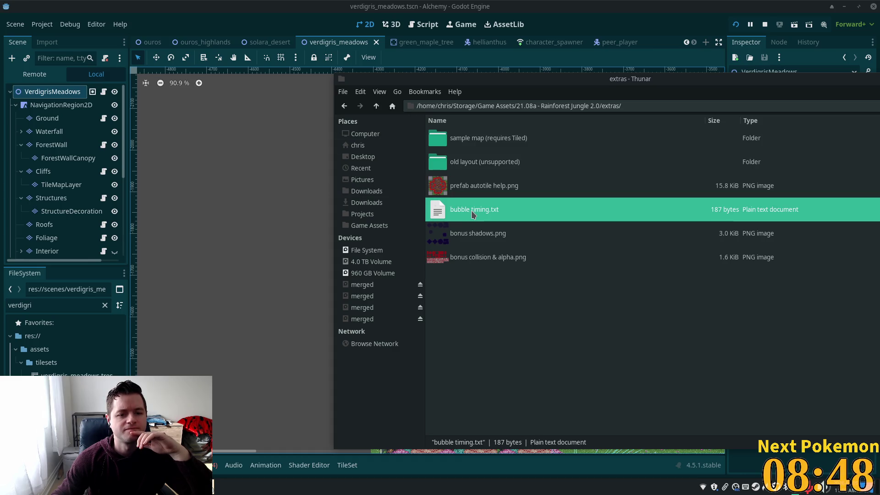
double_click(472, 214)
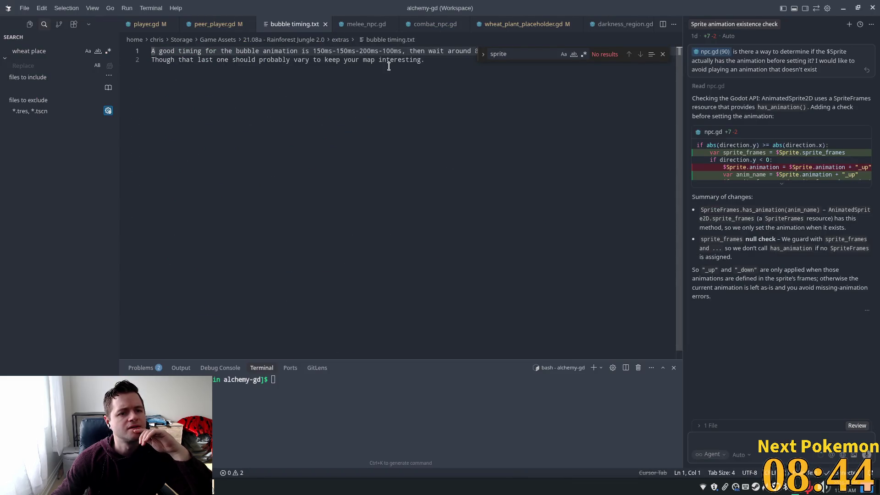
click(598, 129)
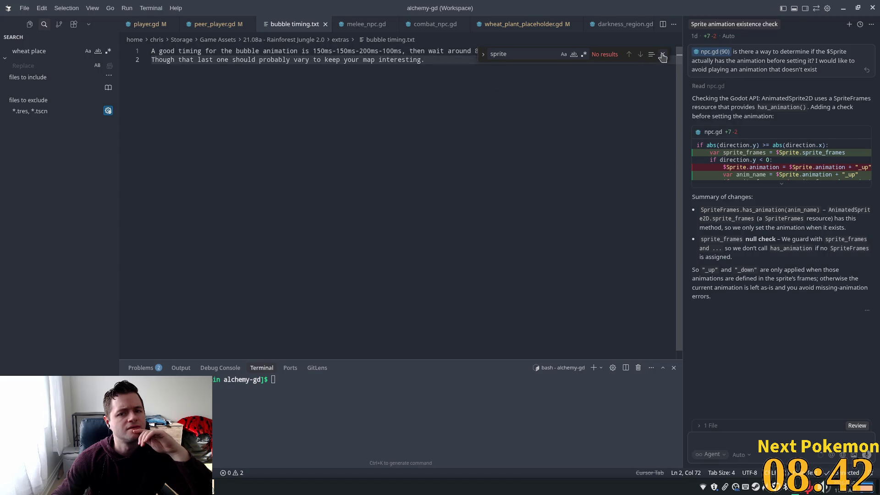
key(Escape)
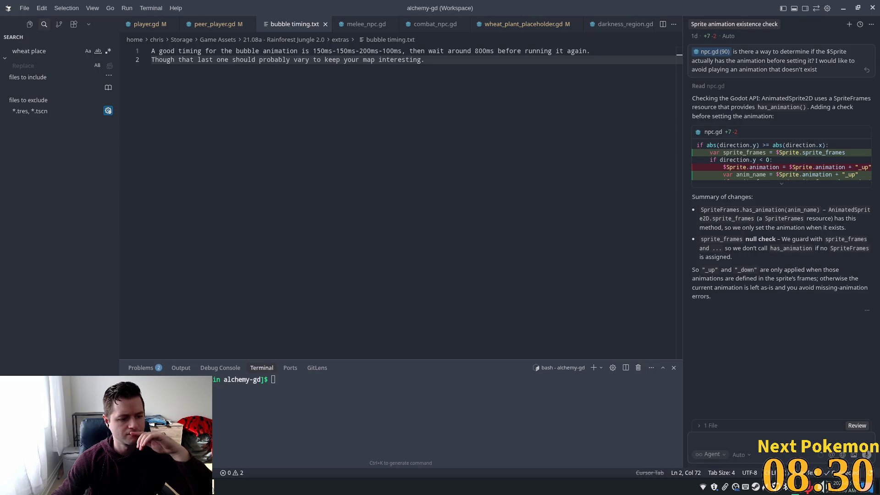
key(ctrl+alt+r)
click(440, 306)
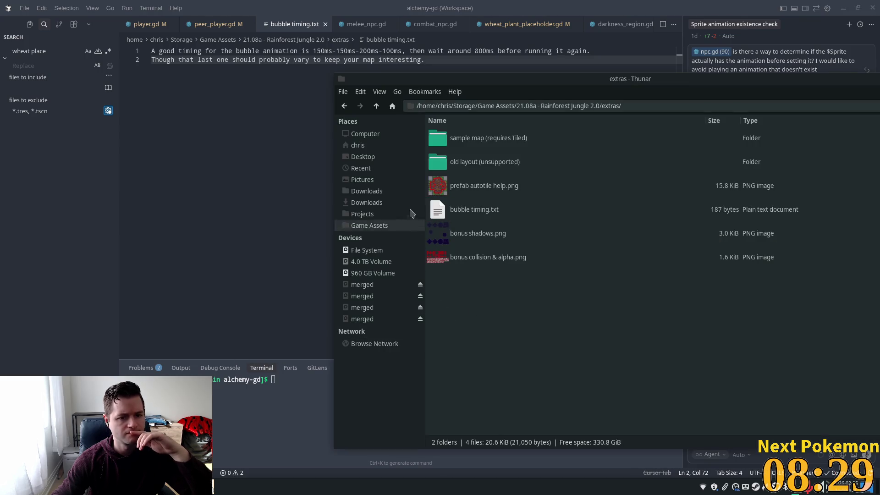
Open the palette v2 folder and zoom into the full rainforest jungle v2 tileset image.
click(376, 107)
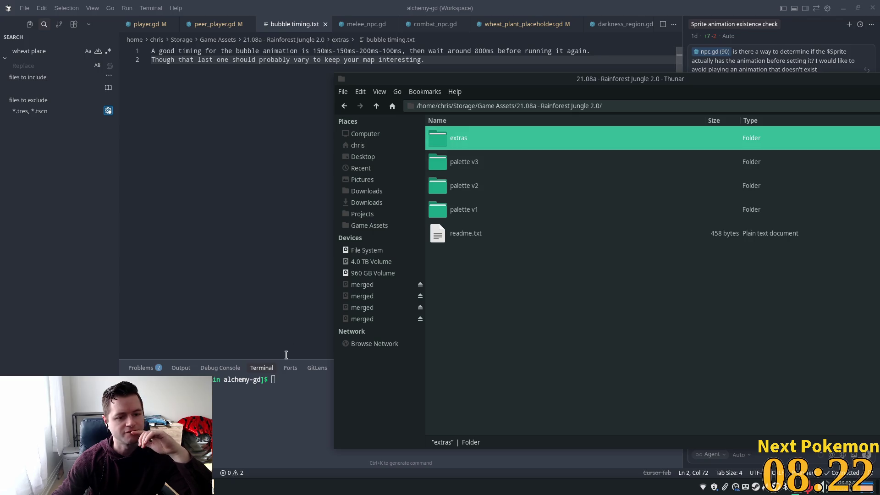
double_click(471, 191)
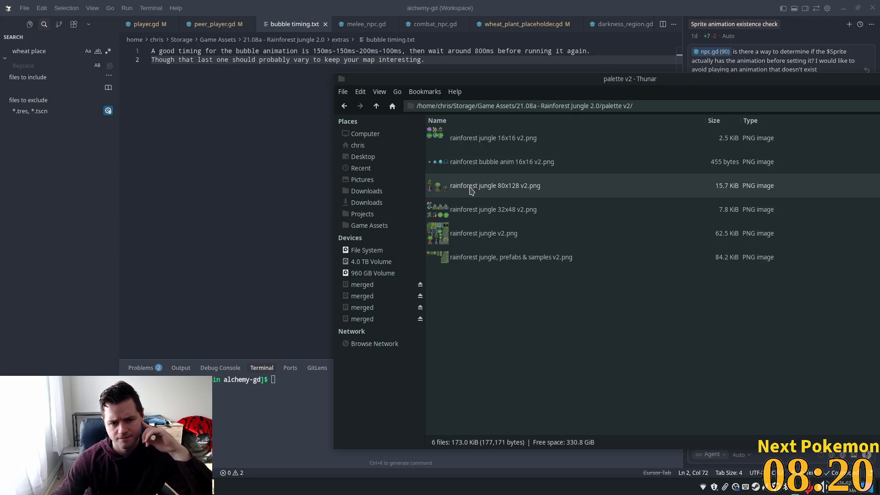
double_click(464, 224)
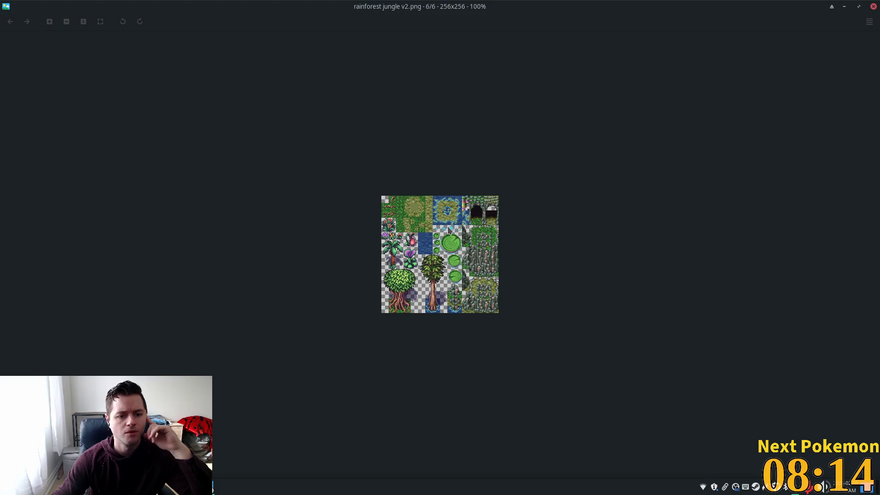
scroll(442, 233, up, 4)
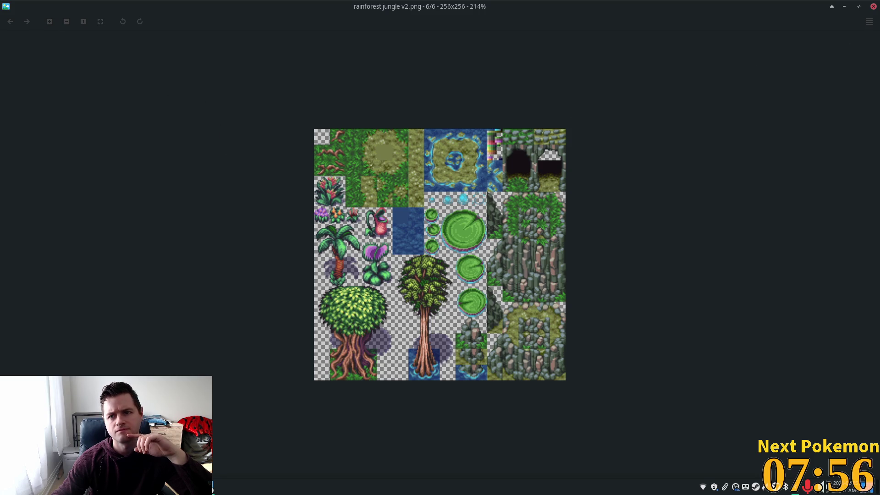
click(874, 7)
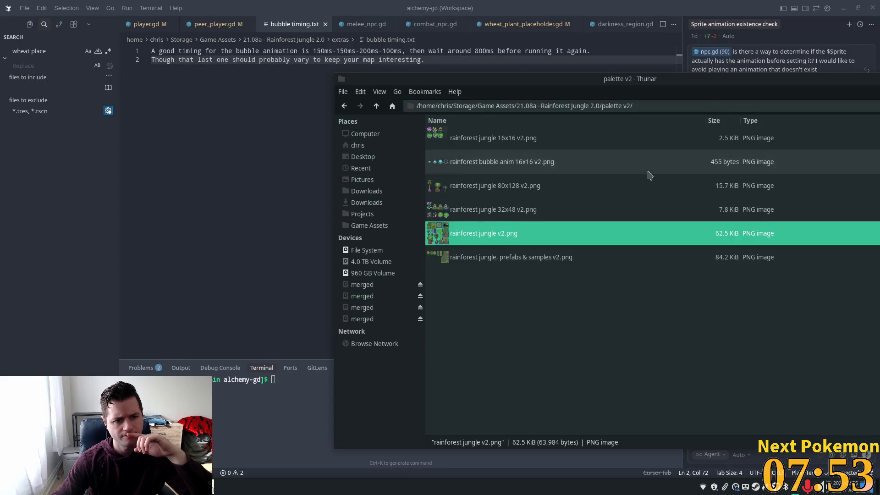
Check the 32x48 sheet's details and preview the 64x16 bubble animation sheet.
click(489, 215)
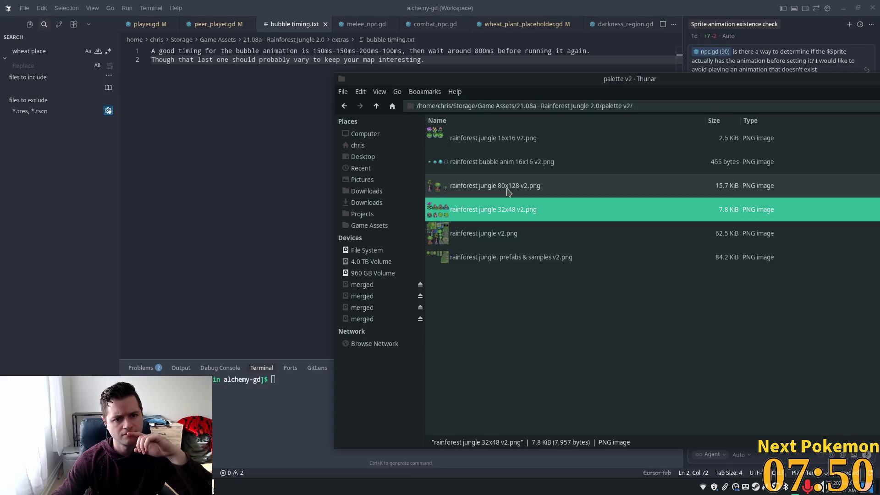
double_click(504, 165)
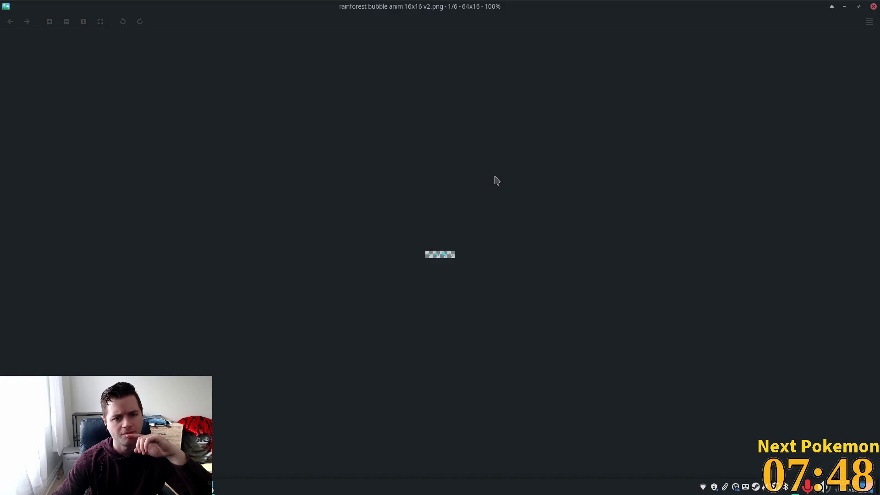
scroll(445, 265, up, 4)
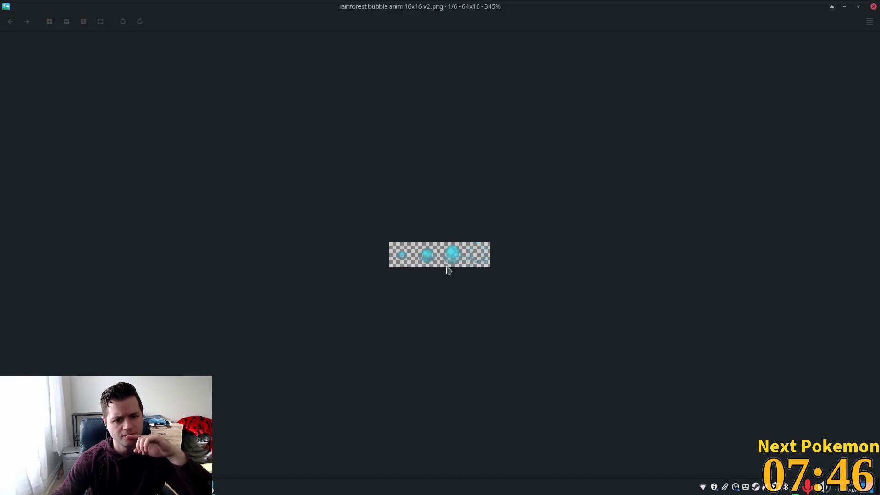
scroll(436, 292, down, 2)
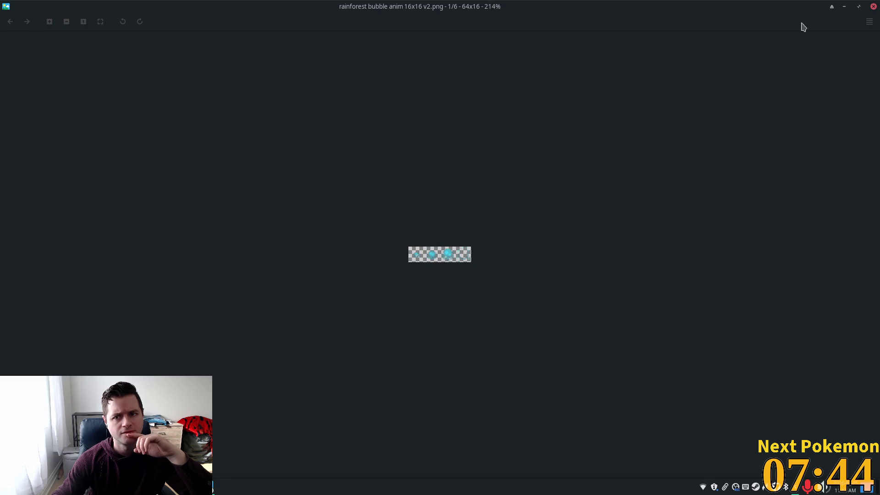
click(873, 7)
click(511, 307)
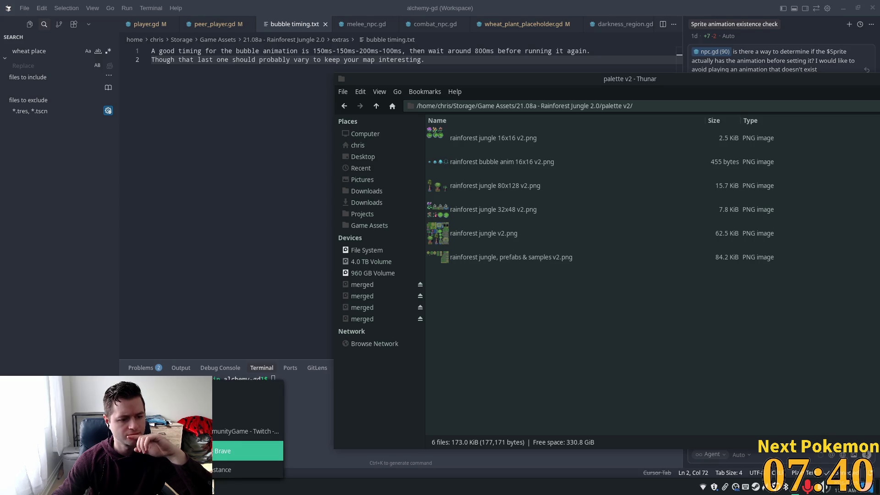
Open Seliel the Shaper's itch.io page in a new Brave tab and search it for 'rain'.
key(alt+Tab)
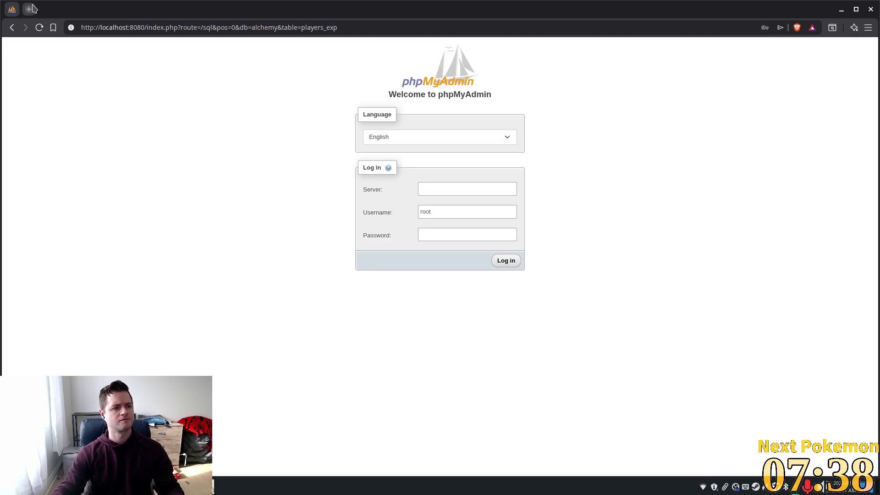
key(ctrl+t)
text(seliel-the-shaper.itch.io)
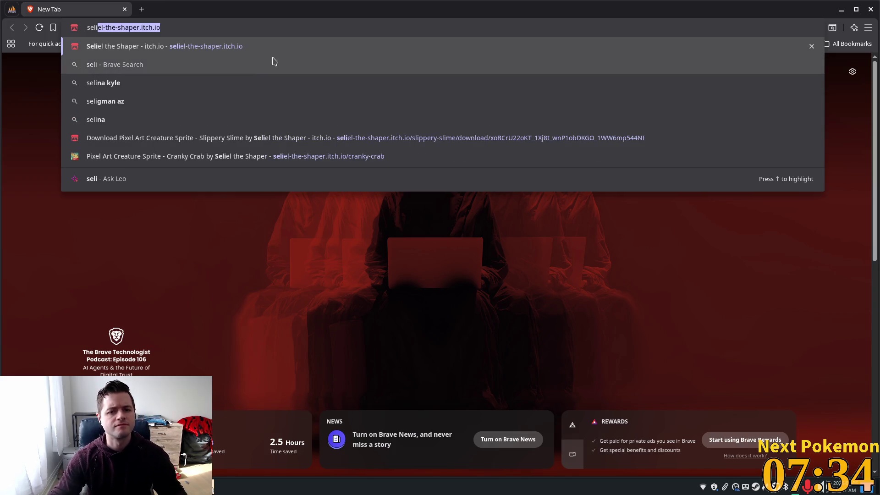
click(245, 51)
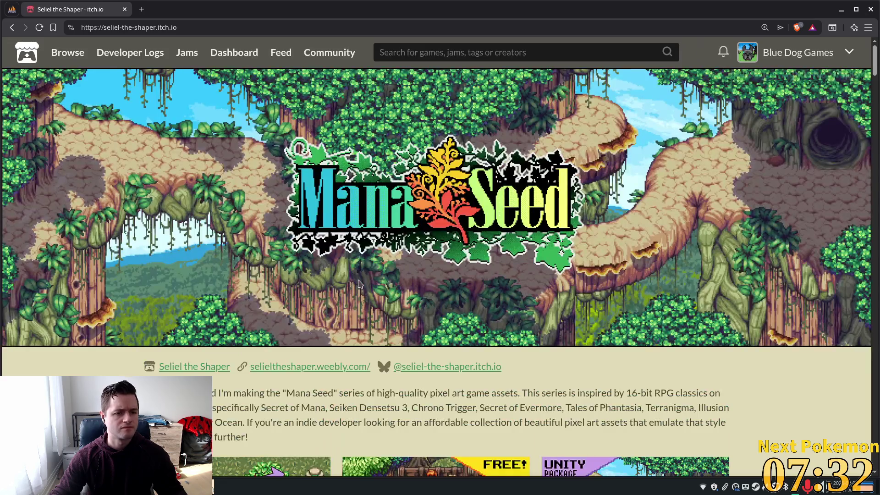
scroll(315, 241, down, 6)
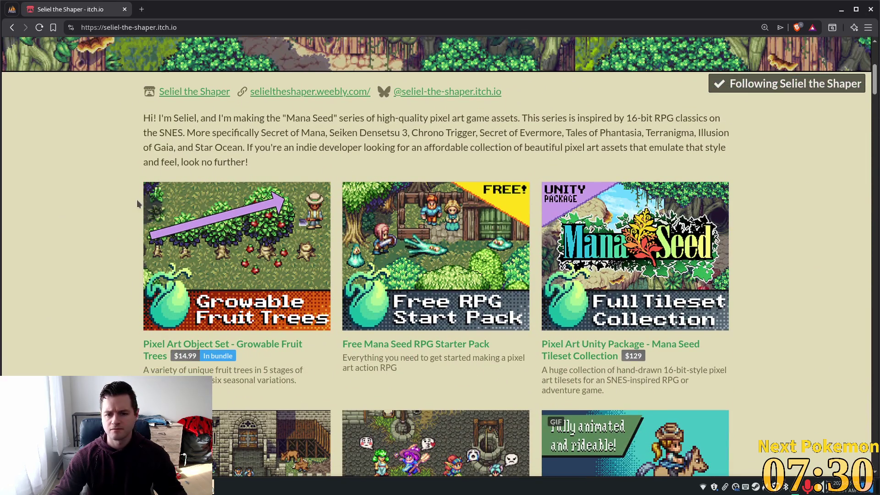
key(ctrl+f)
text(rain)
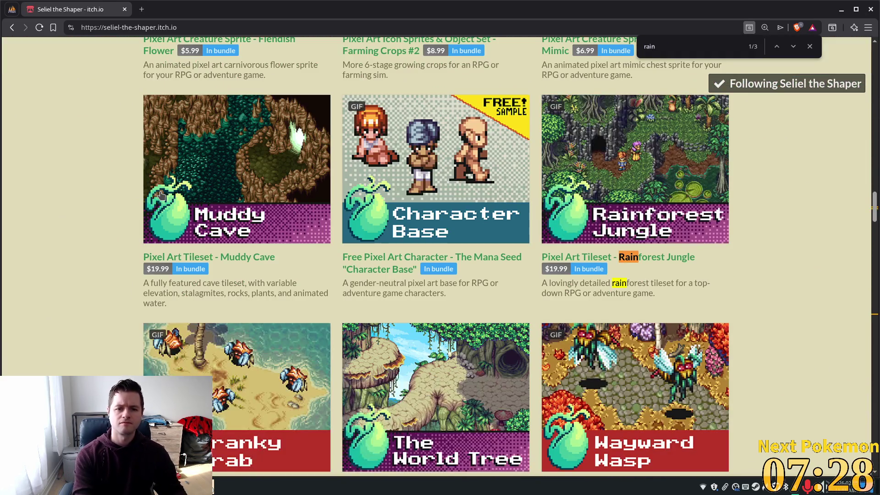
Open the Rainforest Jungle product page, scroll its description, and enlarge the 3 color swaps image.
click(632, 178)
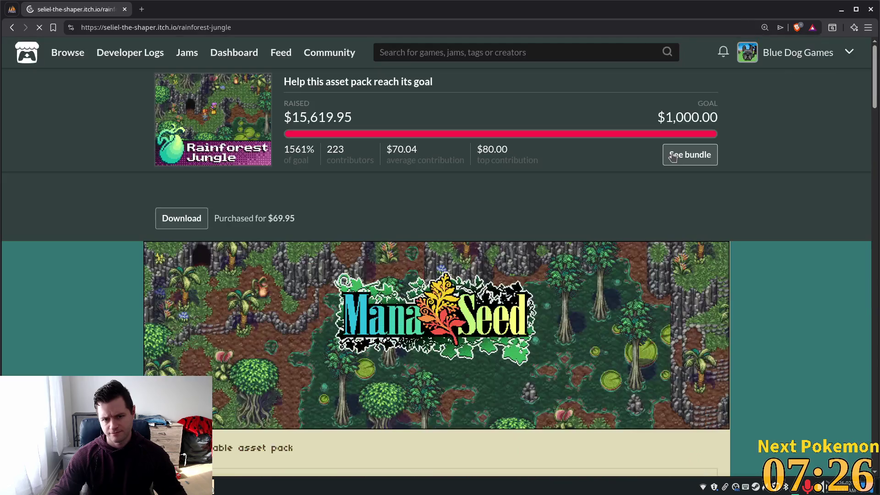
scroll(869, 252, down, 2)
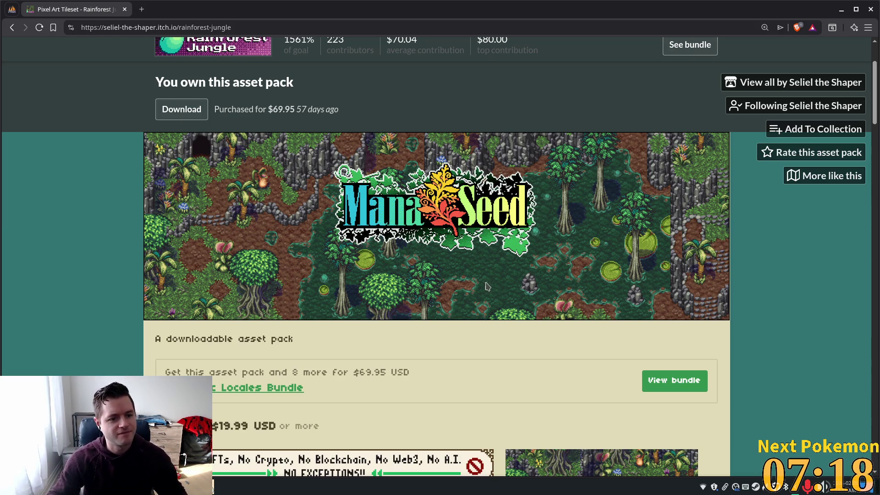
scroll(397, 313, down, 3)
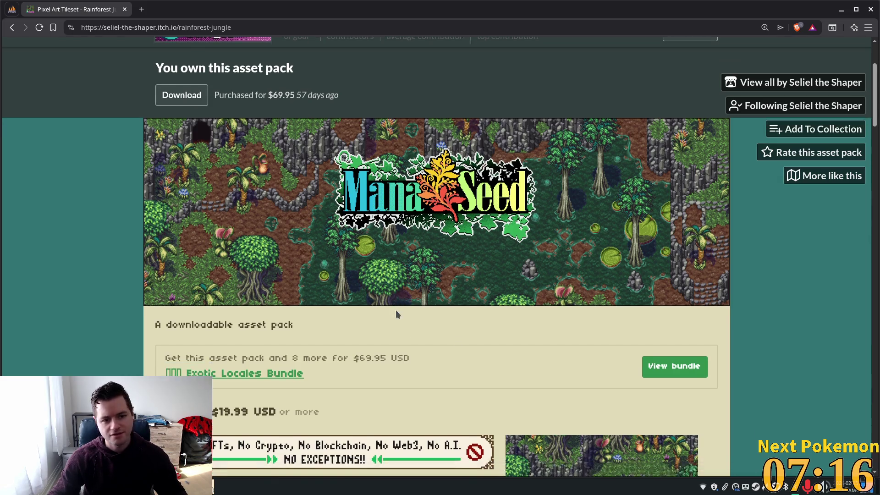
scroll(396, 313, down, 5)
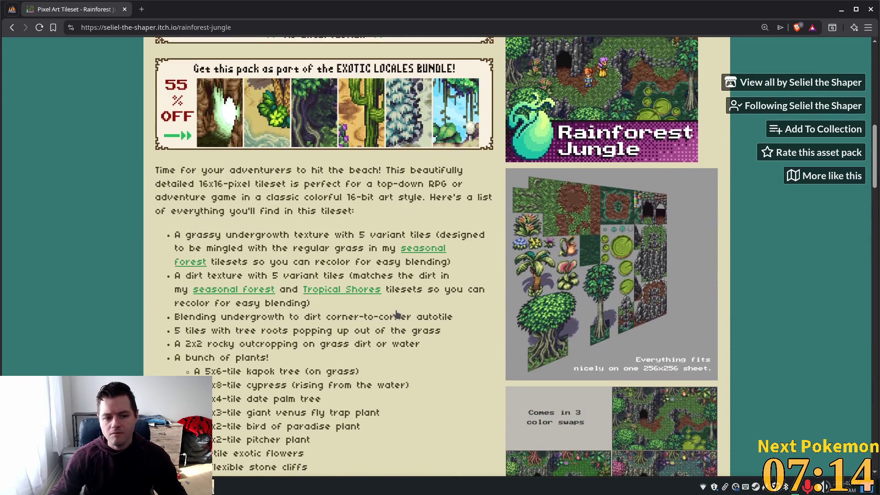
scroll(585, 308, down, 5)
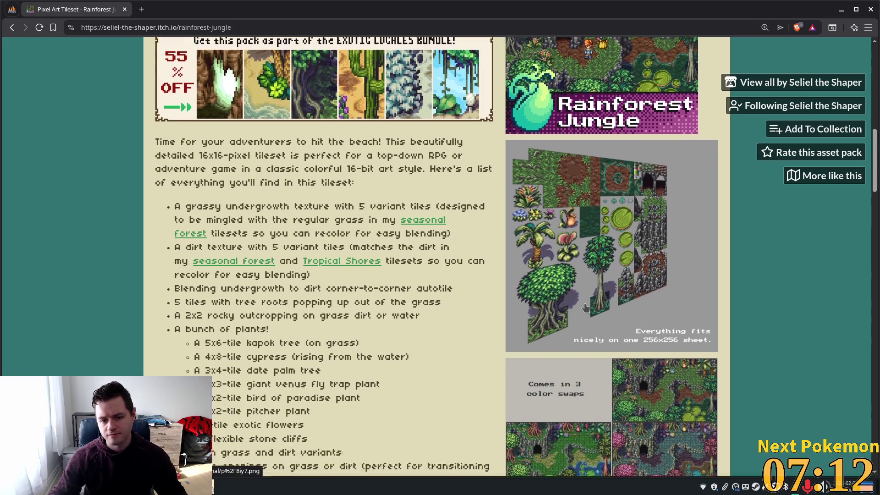
click(637, 223)
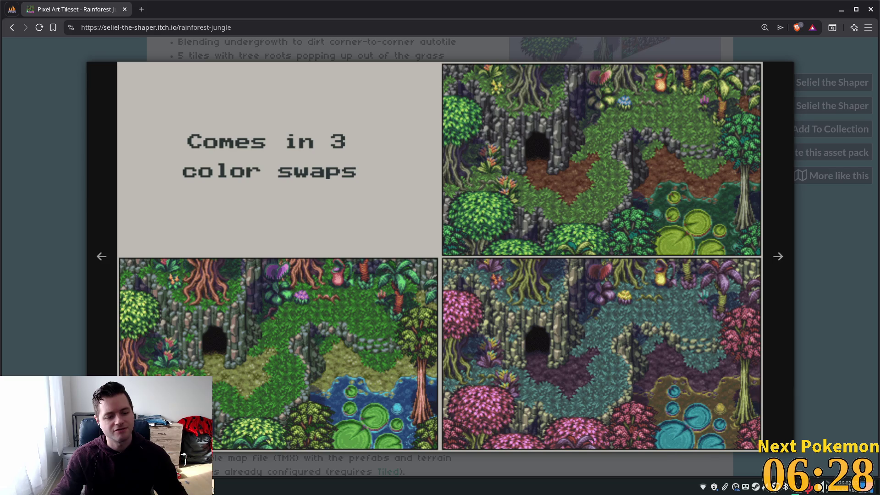
click(215, 488)
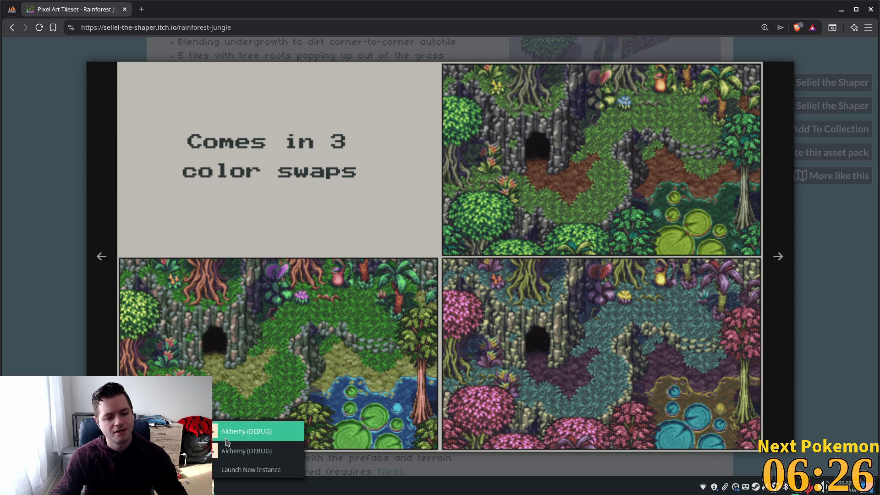
Bring the Alchemy debug game forward, walk the player left, then return to the browser.
click(225, 451)
key(Left)
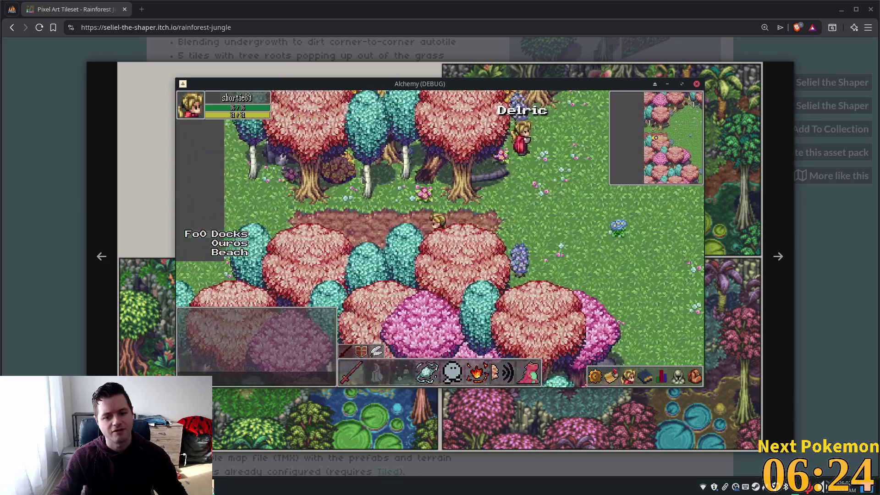
drag(440, 88, 870, 152)
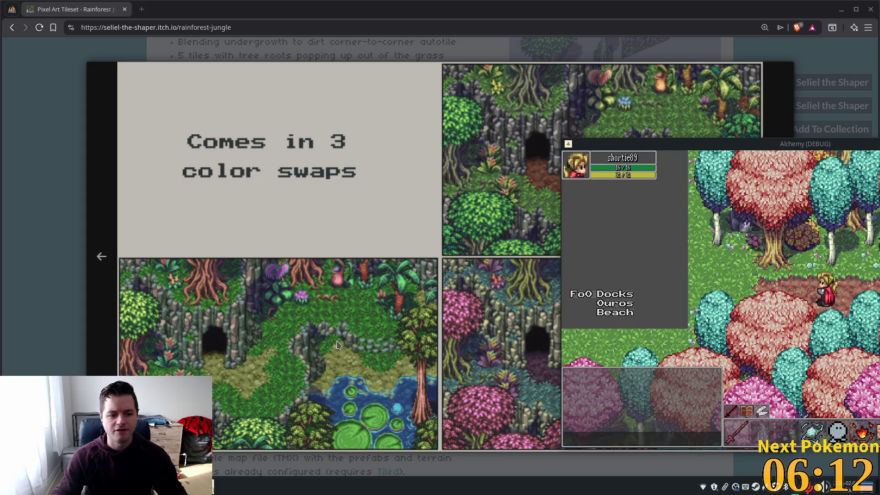
click(379, 348)
Reopen the colour-swaps image, then close it and scroll back up to the tileset description.
click(788, 292)
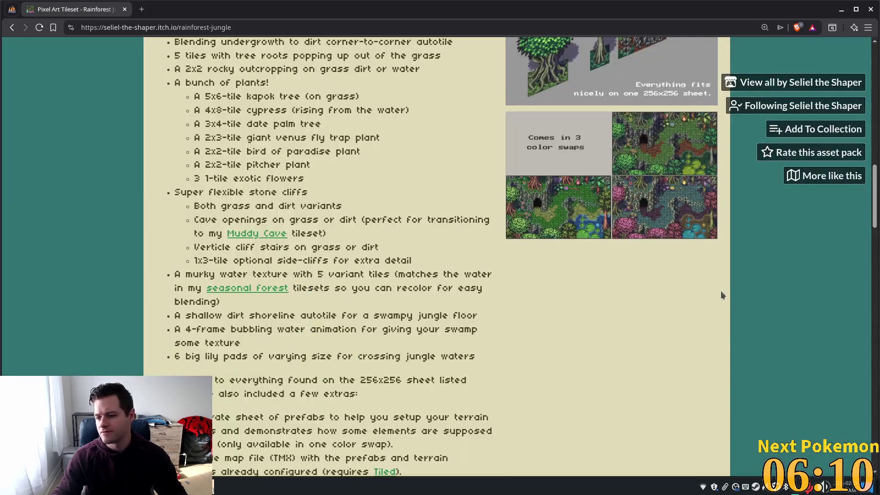
click(647, 207)
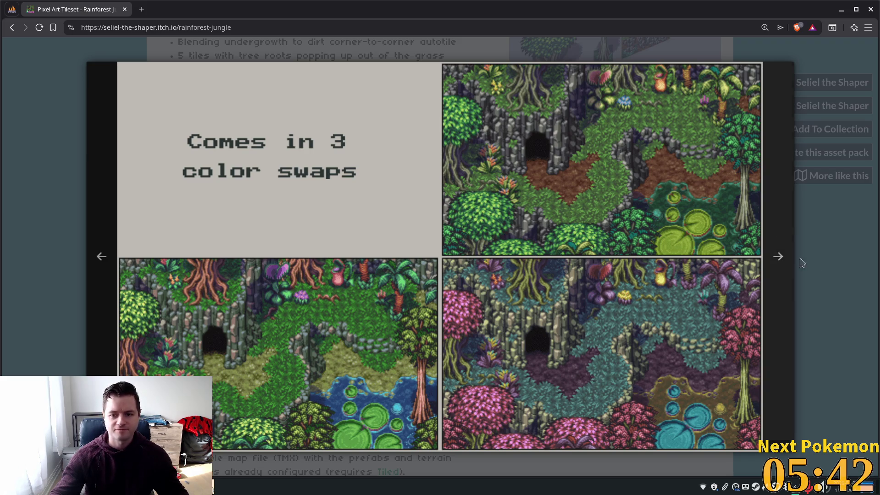
key(Escape)
scroll(559, 246, up, 8)
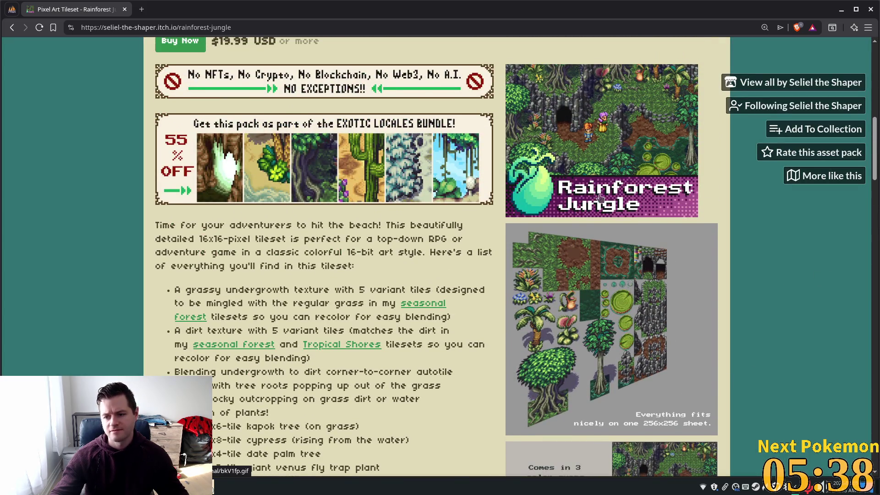
click(604, 192)
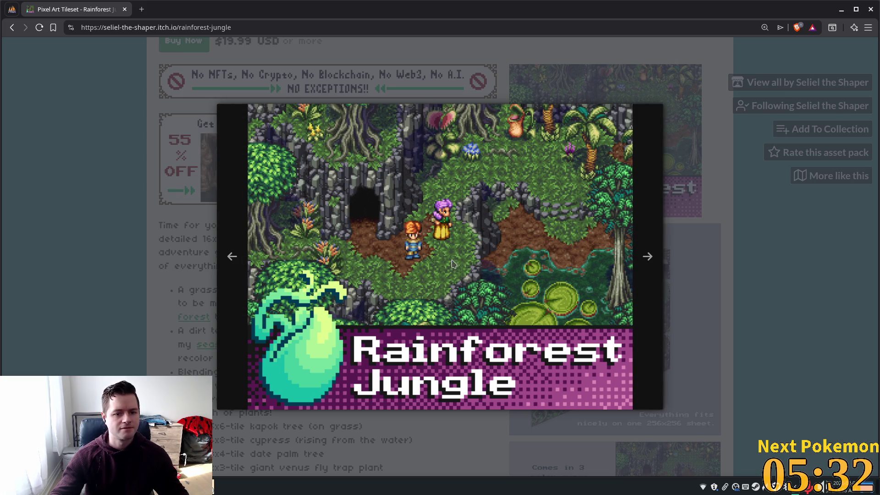
click(95, 248)
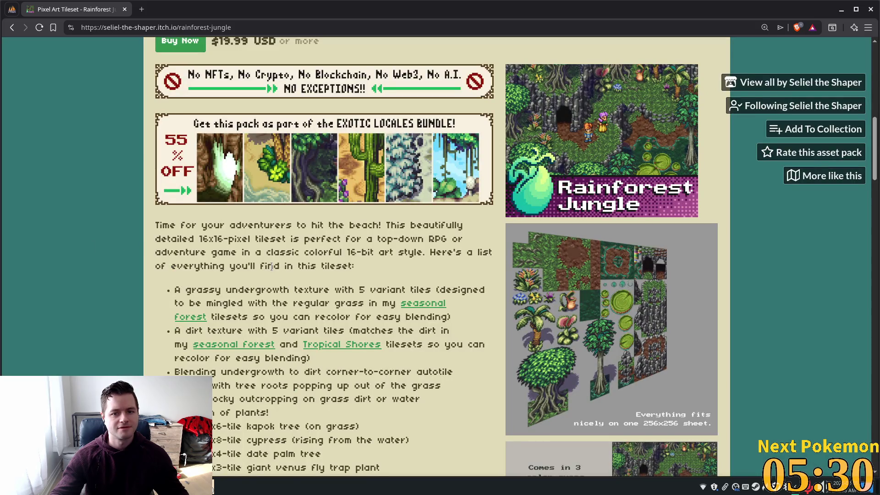
scroll(268, 236, up, 4)
scroll(249, 241, down, 2)
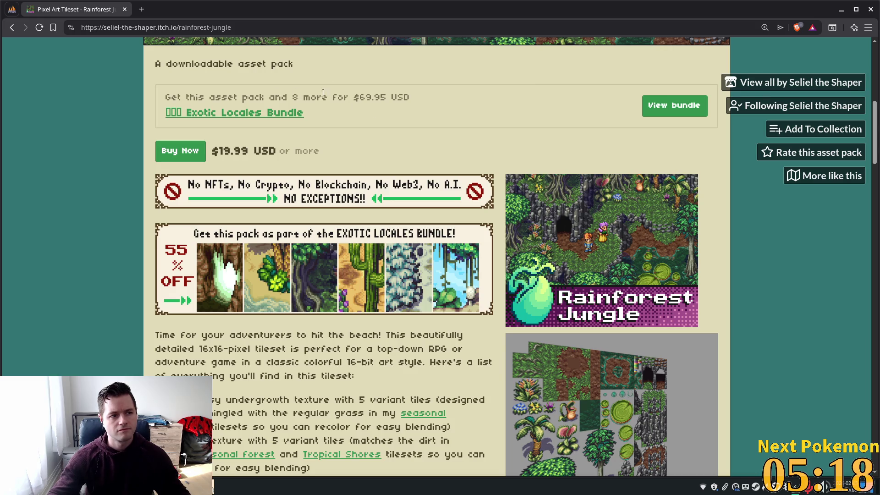
key(alt+Tab)
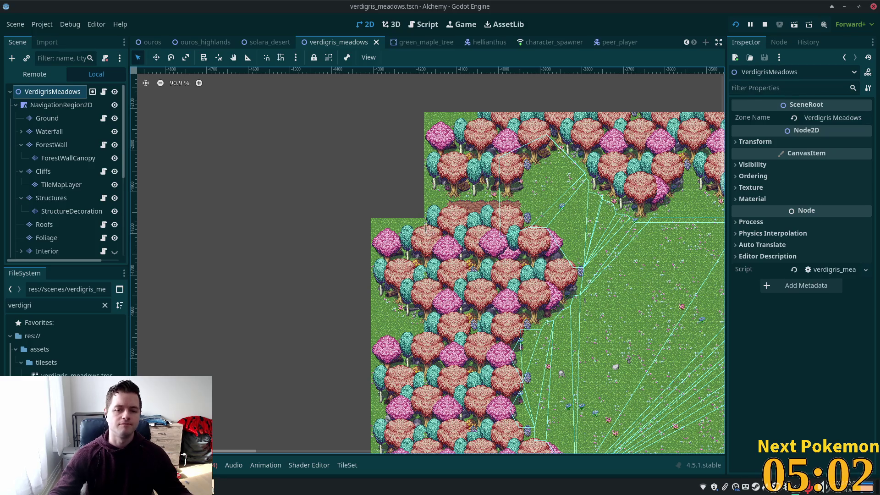
Go from Godot via the bubble timing notes window to Brave's Rainforest Jungle itch.io page.
key(alt+Tab)
key(alt+Tab)
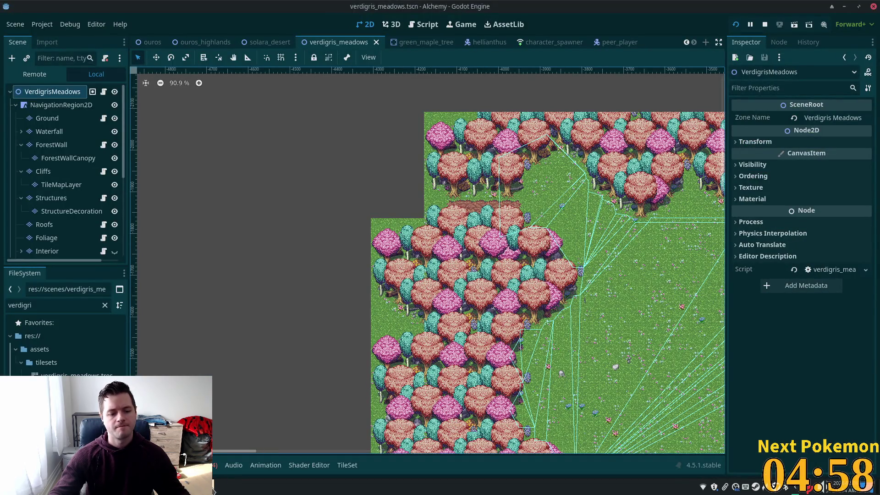
click(217, 479)
click(229, 491)
mouse_move(229, 488)
click(220, 451)
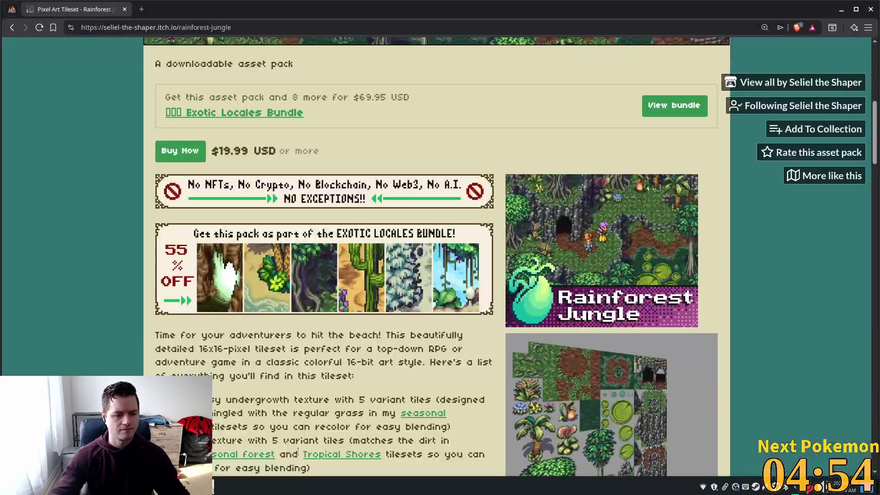
scroll(589, 308, down, 5)
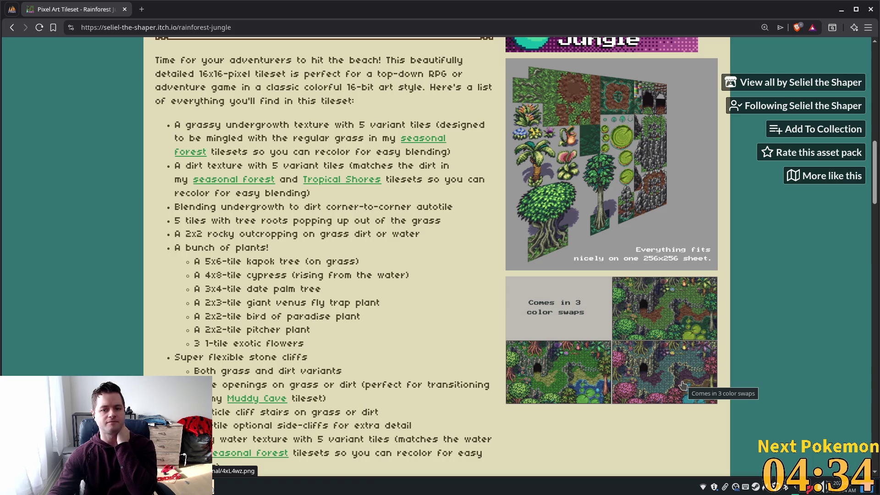
scroll(640, 378, up, 7)
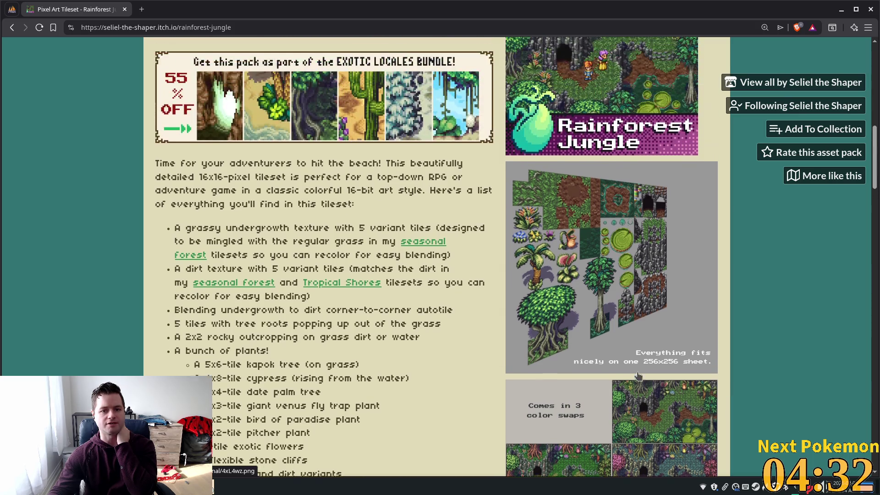
scroll(638, 376, up, 1)
scroll(637, 376, up, 3)
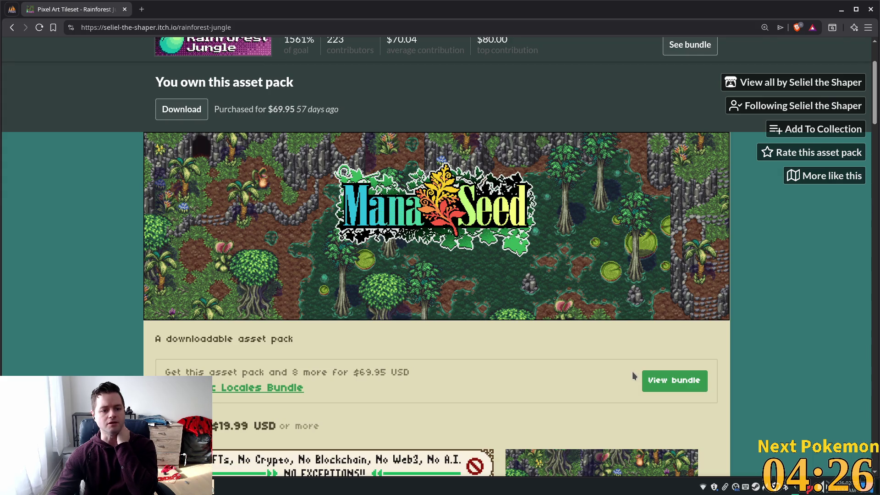
scroll(633, 375, down, 8)
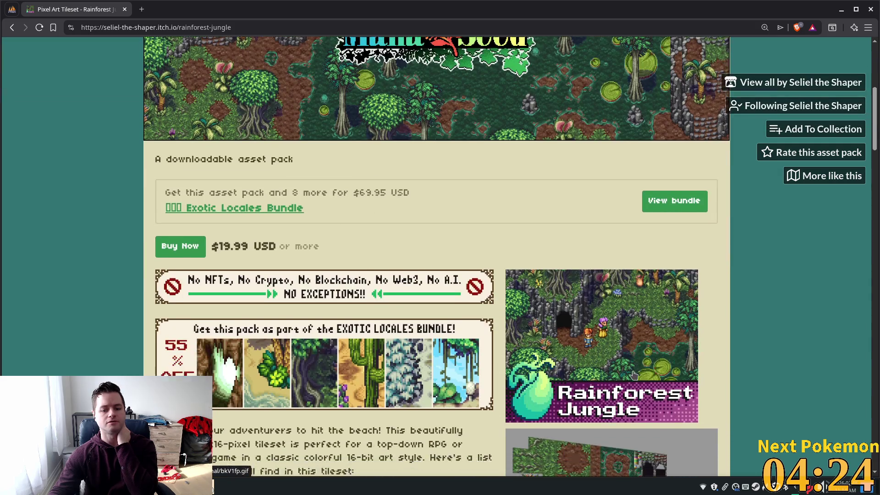
scroll(633, 373, down, 5)
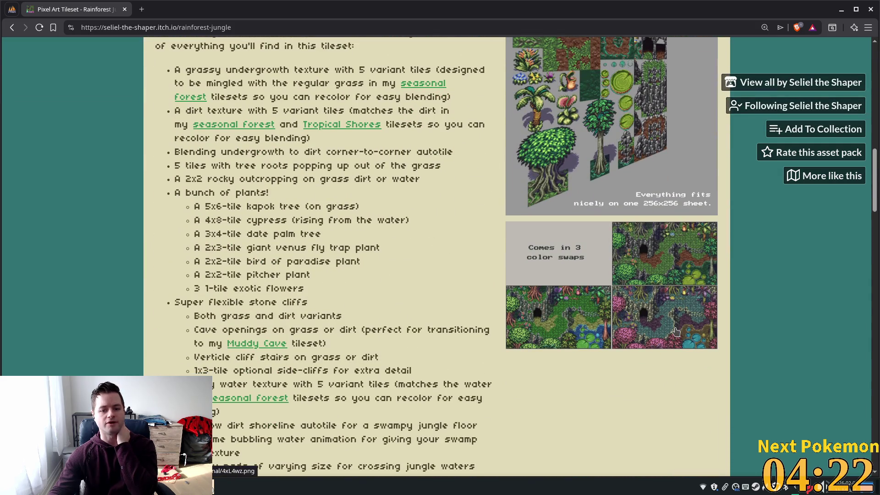
scroll(668, 335, up, 9)
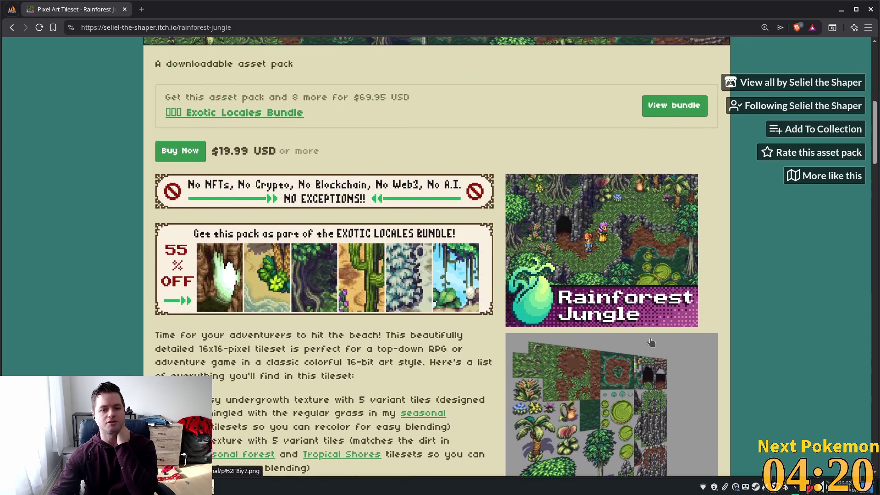
scroll(530, 293, up, 3)
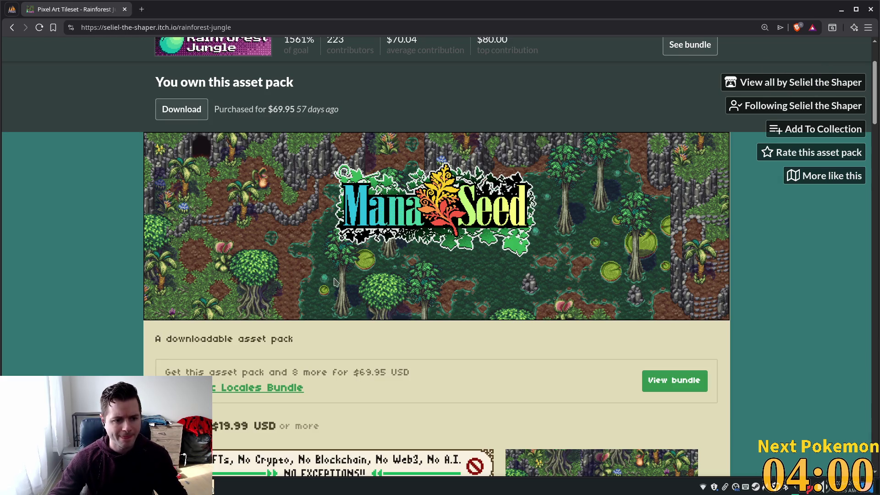
Scroll to the preview images and enlarge the screenshot comparing the three palette variants.
scroll(333, 278, down, 3)
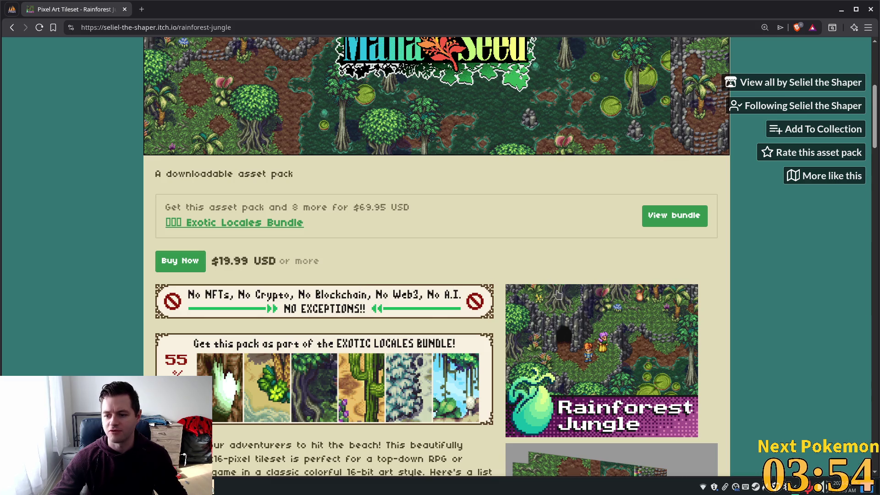
scroll(564, 286, down, 10)
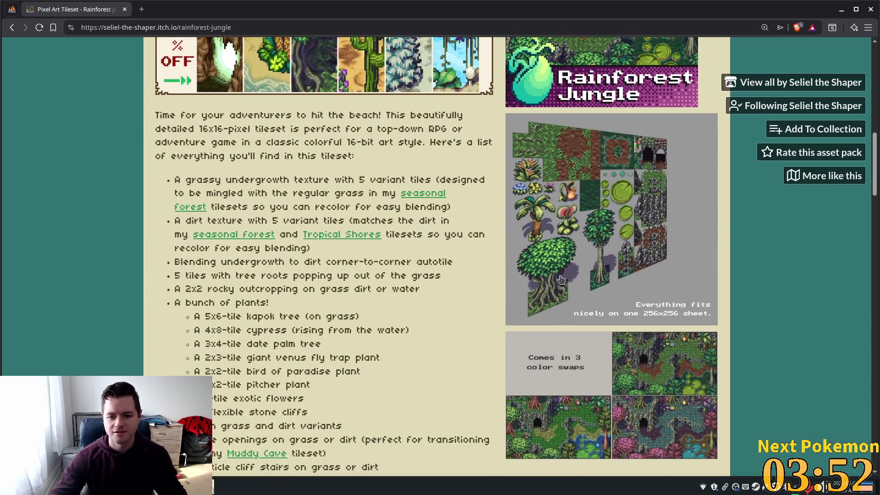
scroll(634, 297, up, 5)
click(566, 335)
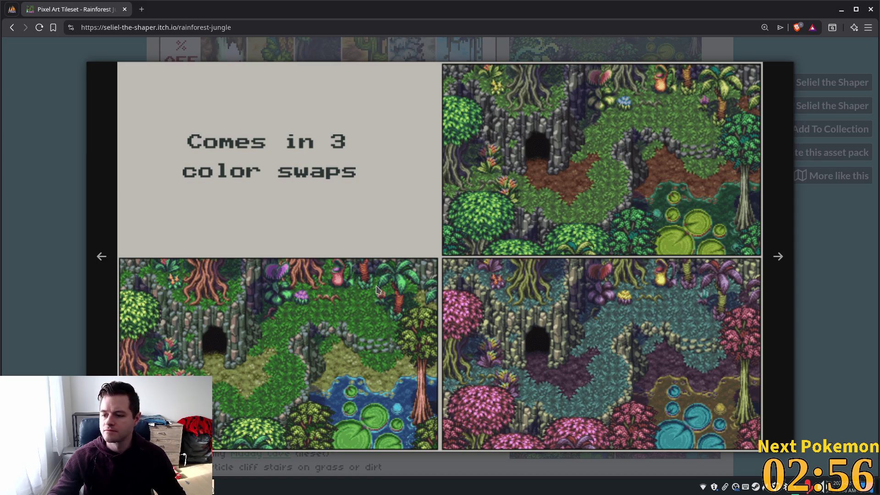
Close the enlarged image and bring the 'minecraft swamp' image results into view.
click(84, 256)
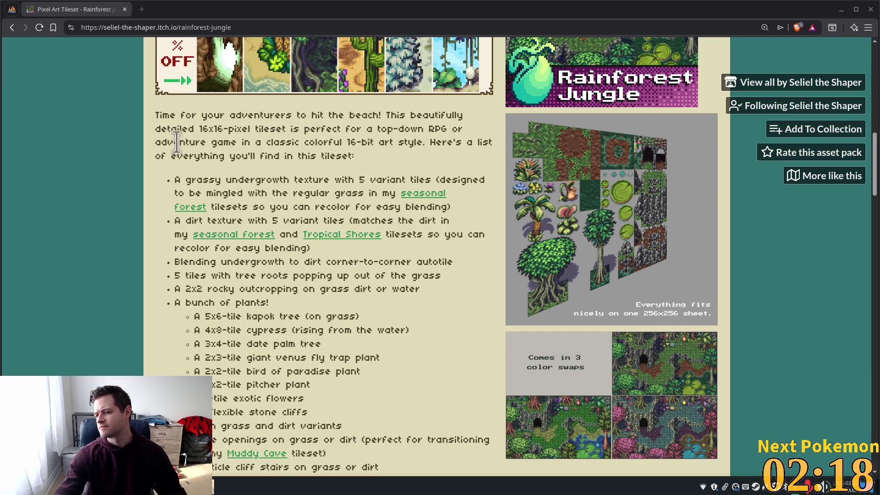
mouse_move(879, 175)
mouse_down()
mouse_move(742, 179)
mouse_move(565, 1)
mouse_up()
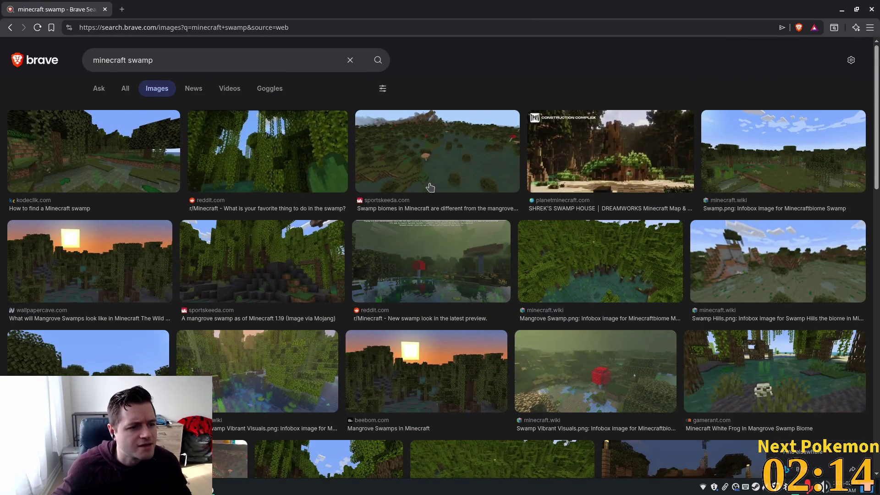
Change the image search query from 'minecraft swamp' to 'valhiem swamp'.
scroll(428, 189, down, 3)
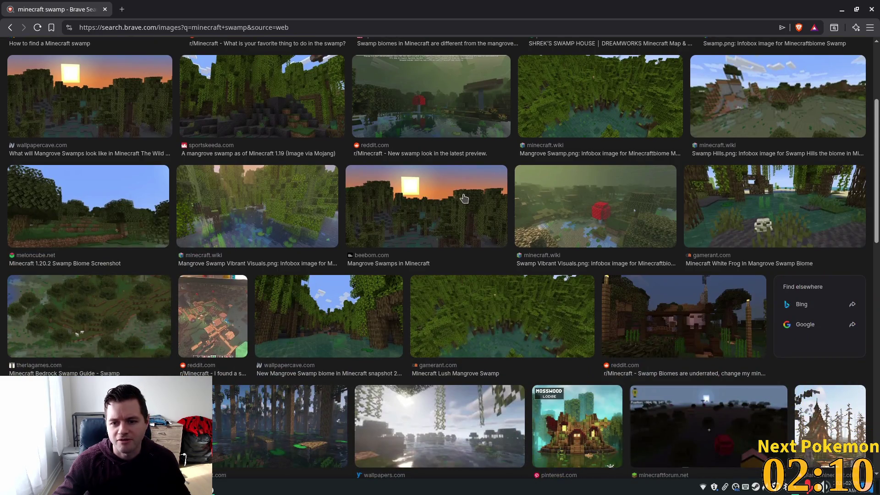
scroll(447, 224, down, 3)
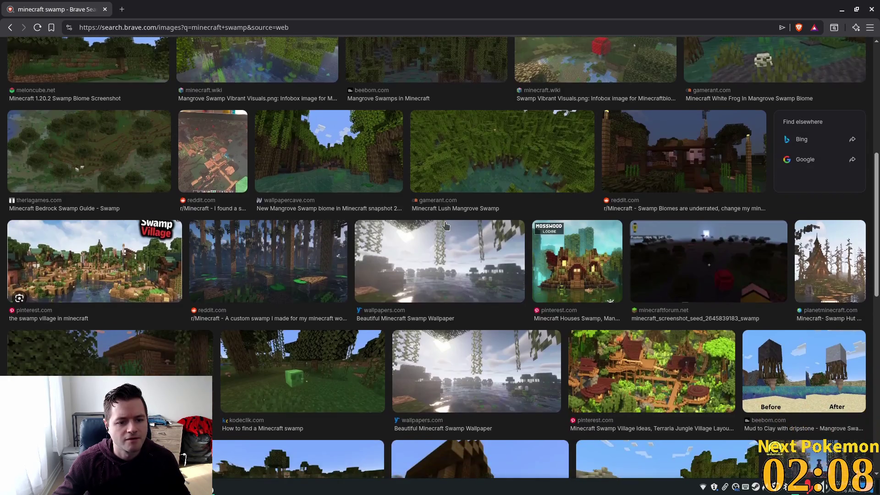
scroll(444, 225, up, 6)
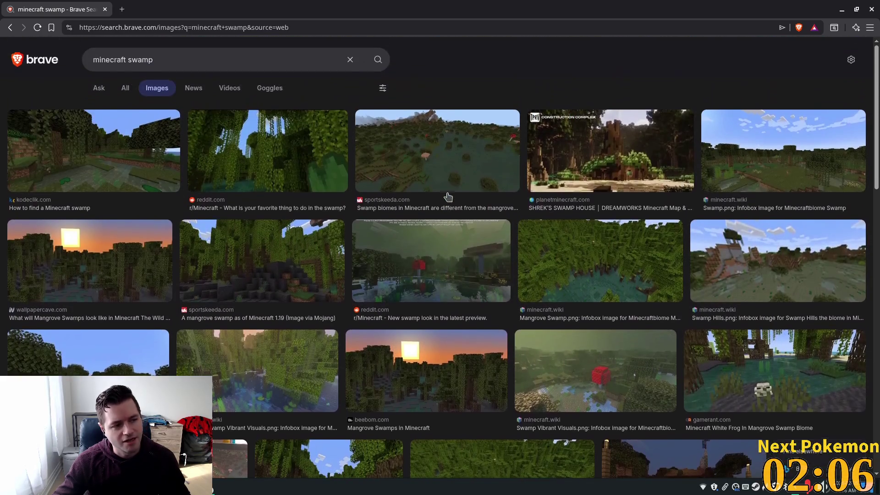
double_click(127, 62)
text(valhiem)
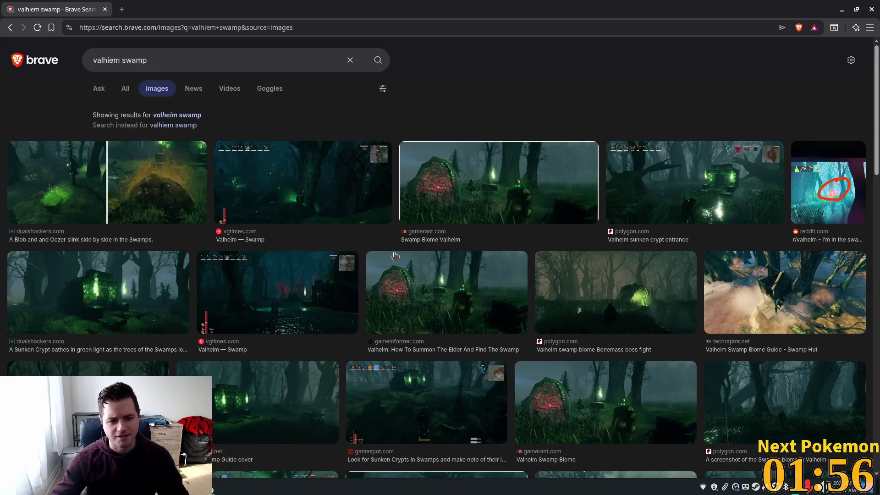
Browse the valheim swamp image results, then return to the itch.io tileset page.
scroll(375, 261, down, 7)
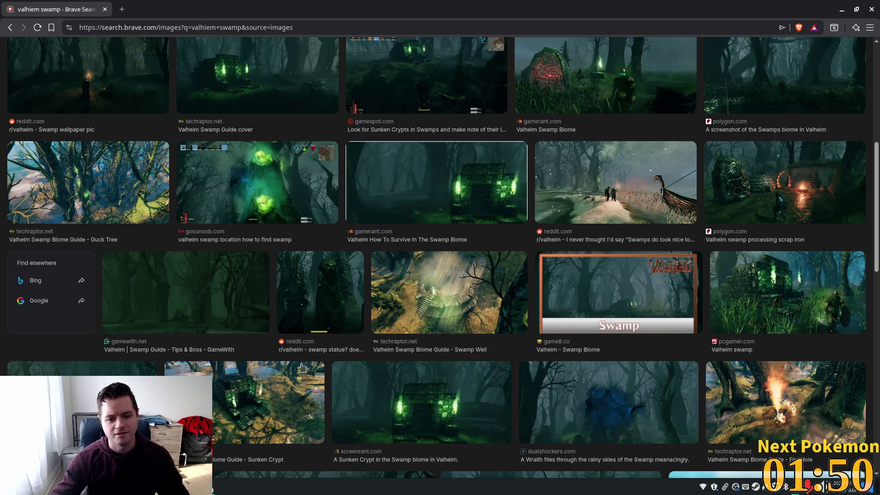
scroll(333, 382, down, 7)
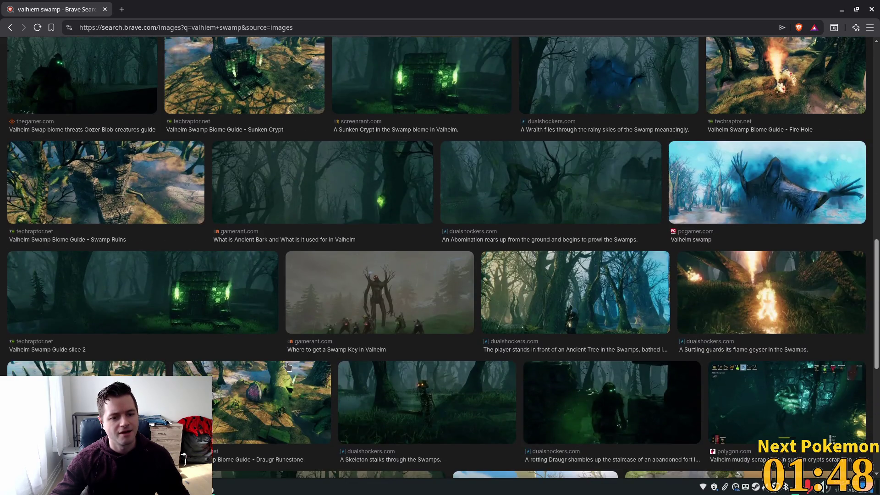
scroll(283, 366, down, 7)
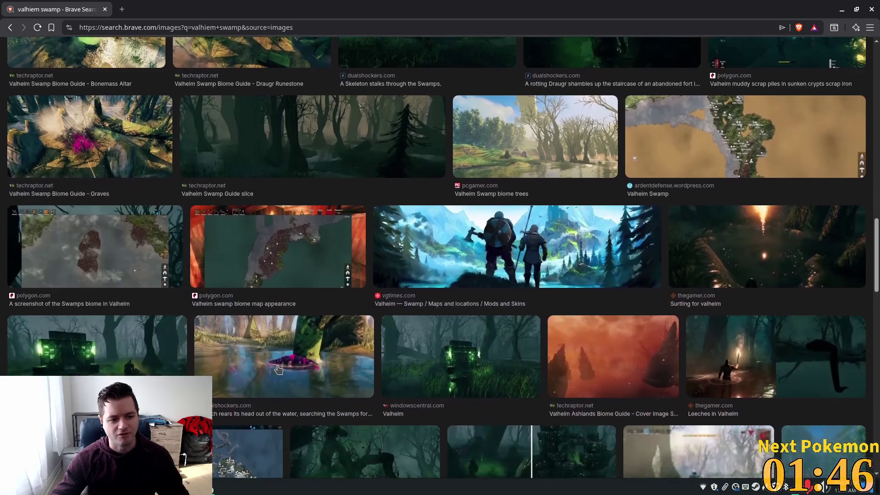
scroll(278, 369, down, 5)
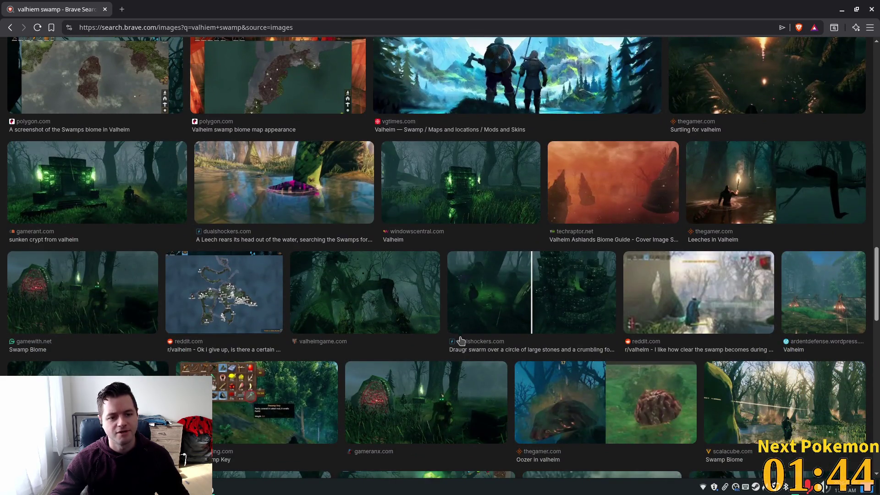
scroll(438, 339, up, 20)
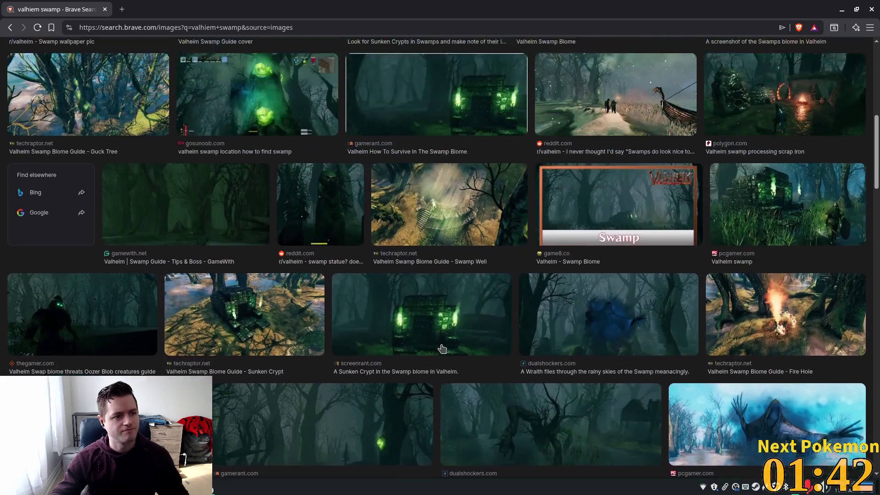
scroll(440, 330, up, 3)
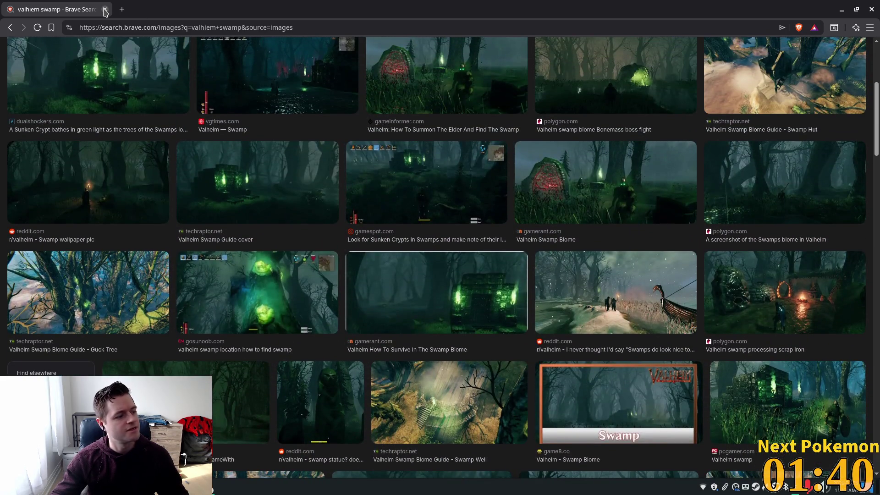
key(alt+Tab)
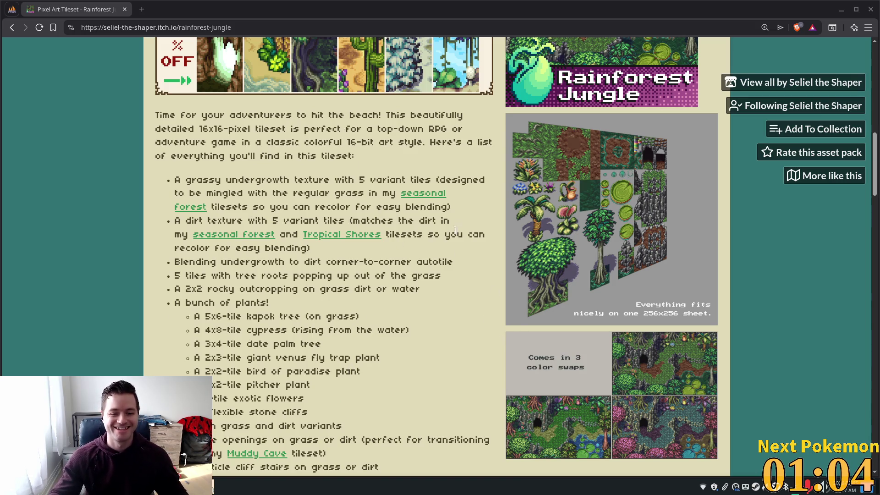
Scroll back up the Rainforest Jungle tileset page and return to the verdigris_meadows scene in Godot.
scroll(404, 327, up, 10)
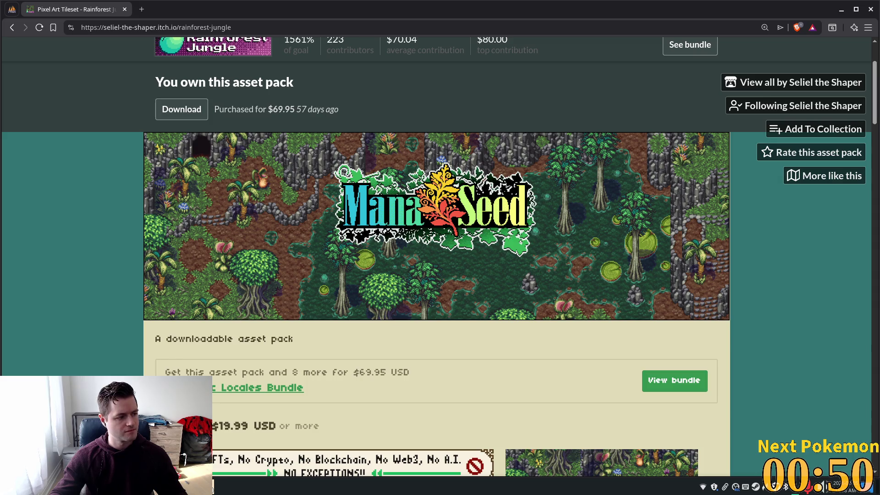
key(alt+Tab)
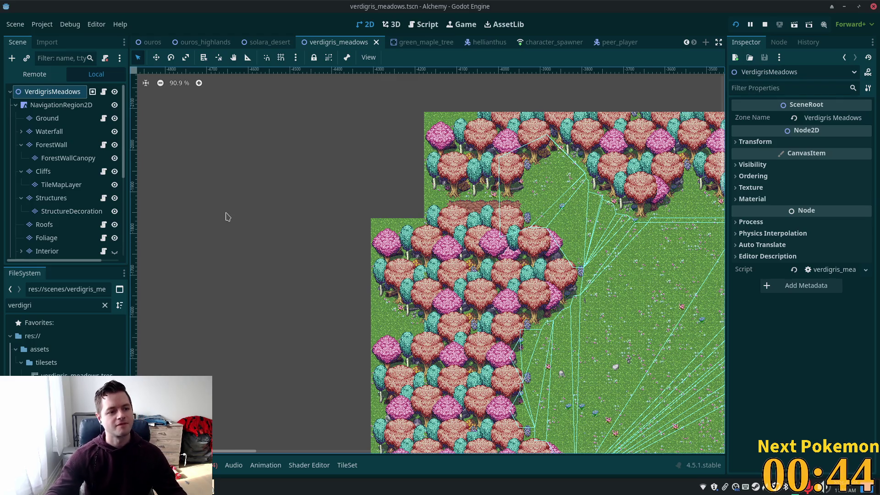
Try duplicating with the scene root selected, raising the 'can't be done on the tree root' alert.
scroll(369, 249, up, 6)
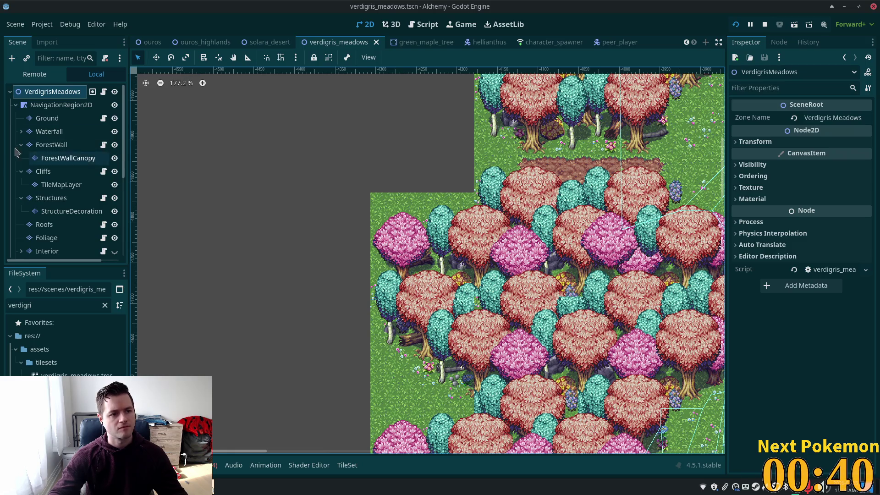
click(41, 399)
click(270, 435)
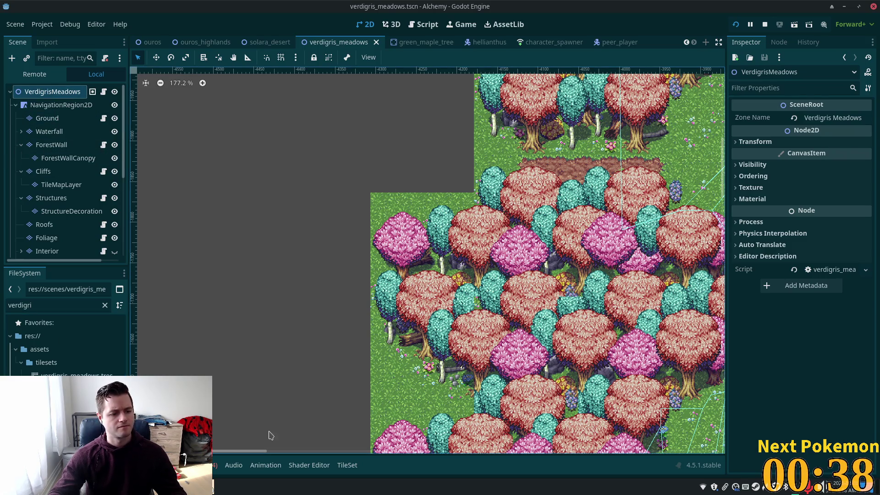
key(ctrl+d)
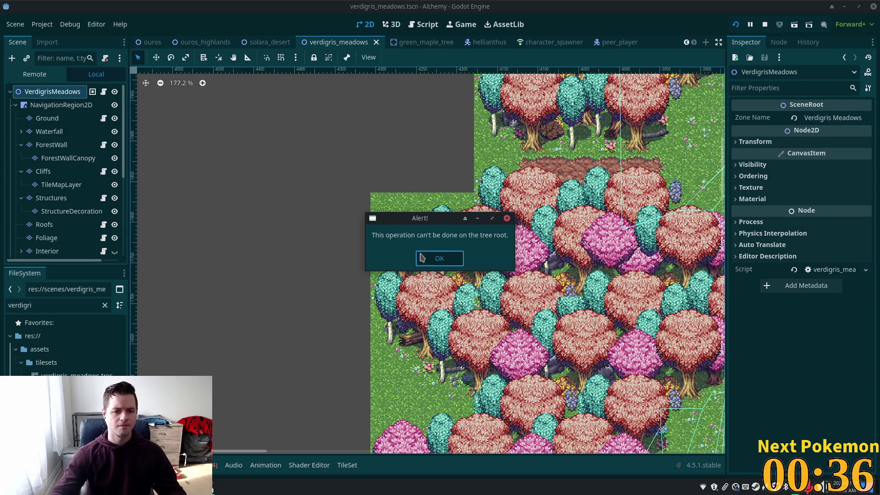
Dismiss the alert and duplicate verdigris_meadows.tscn as indigo_bog.tscn.
click(439, 258)
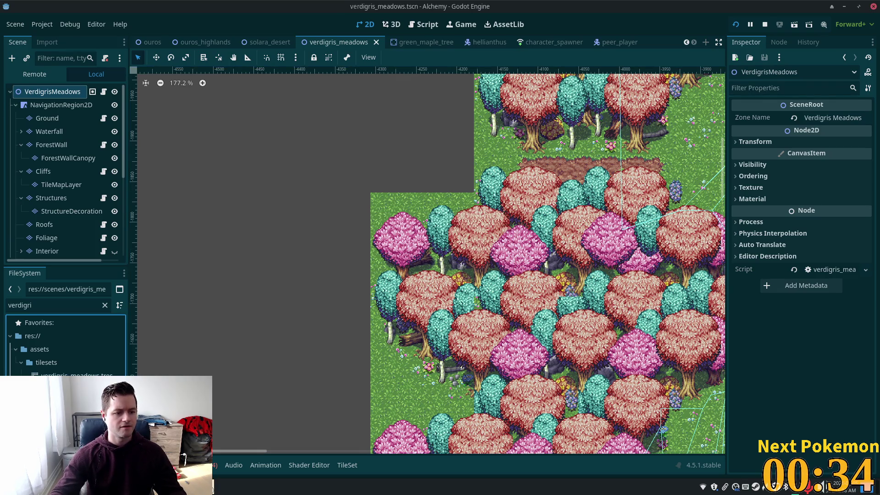
key(ctrl+d)
text(indigo)
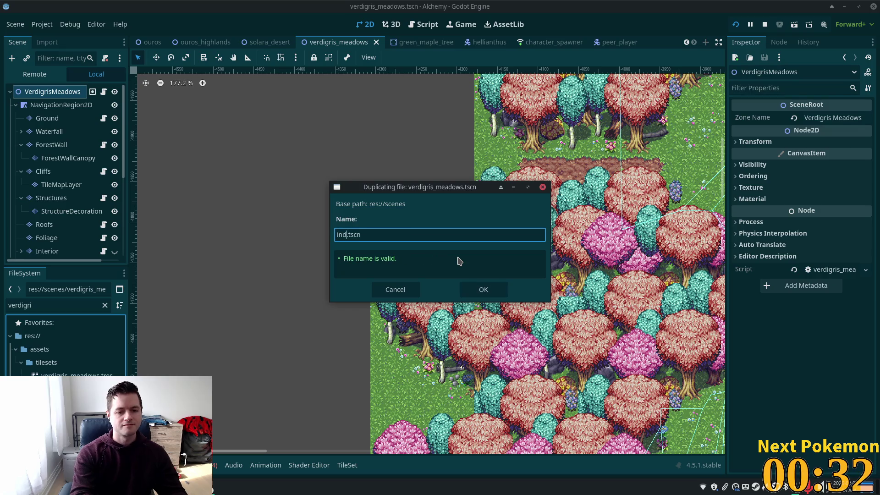
text(_bog)
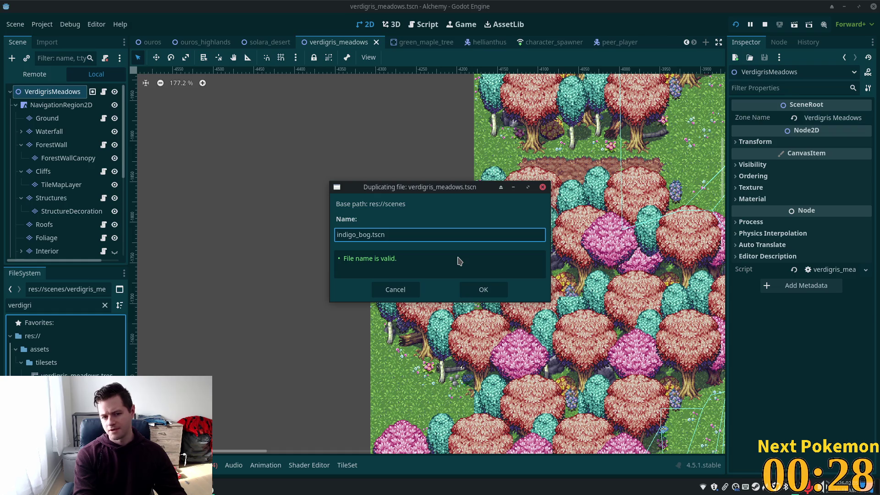
key(Return)
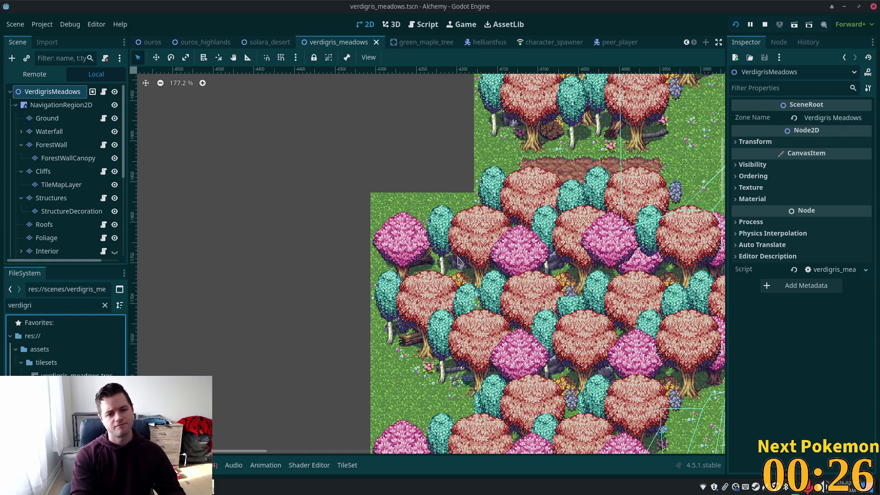
Filter the FileSystem by 'indigo' and open indigo_bog.tscn.
double_click(50, 304)
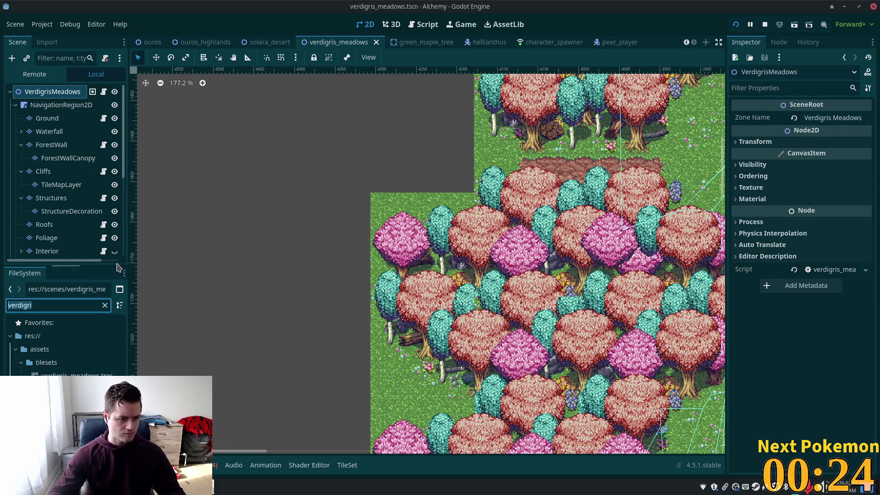
text(indigo)
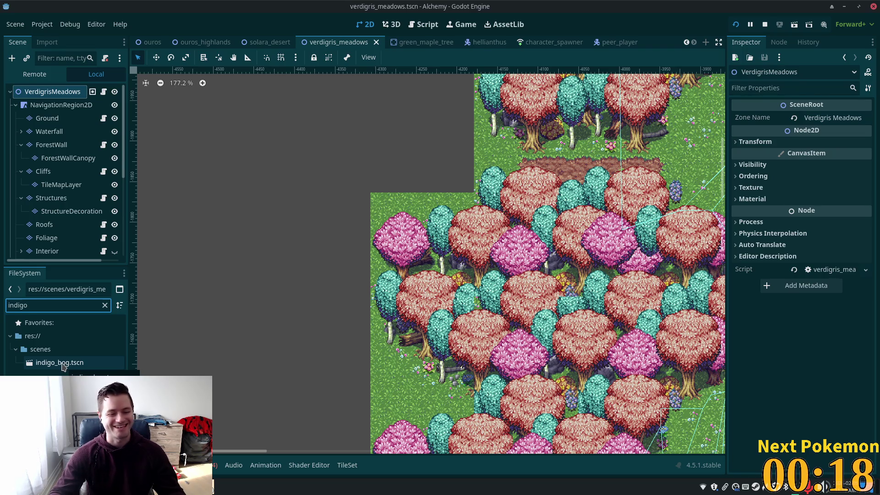
double_click(63, 365)
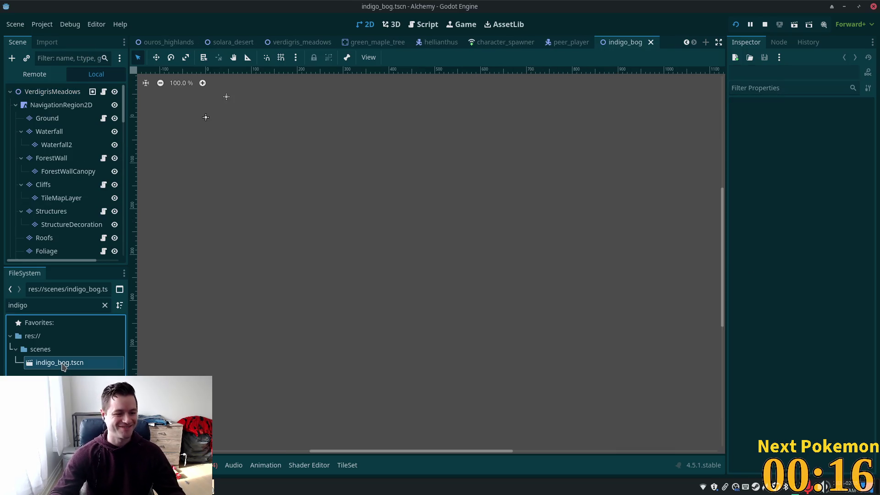
scroll(276, 261, down, 10)
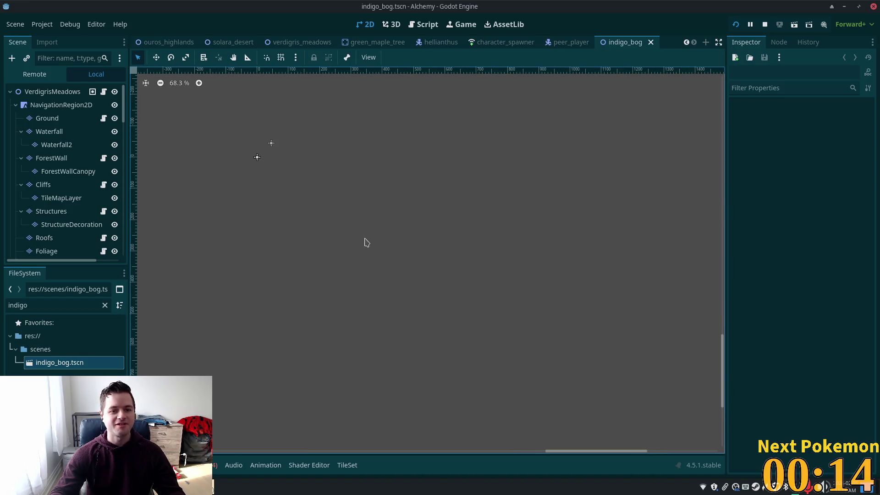
drag(296, 204, 534, 267)
scroll(534, 267, up, 3)
scroll(477, 215, up, 9)
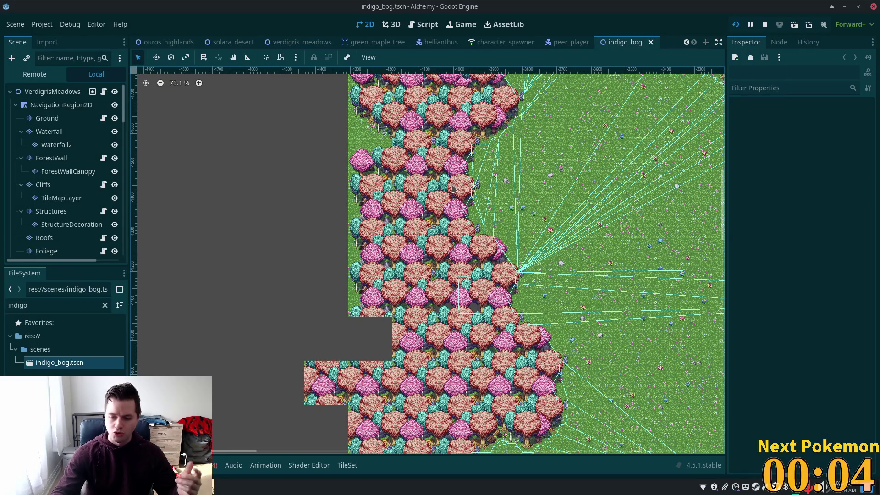
drag(403, 206, 437, 364)
scroll(390, 307, up, 2)
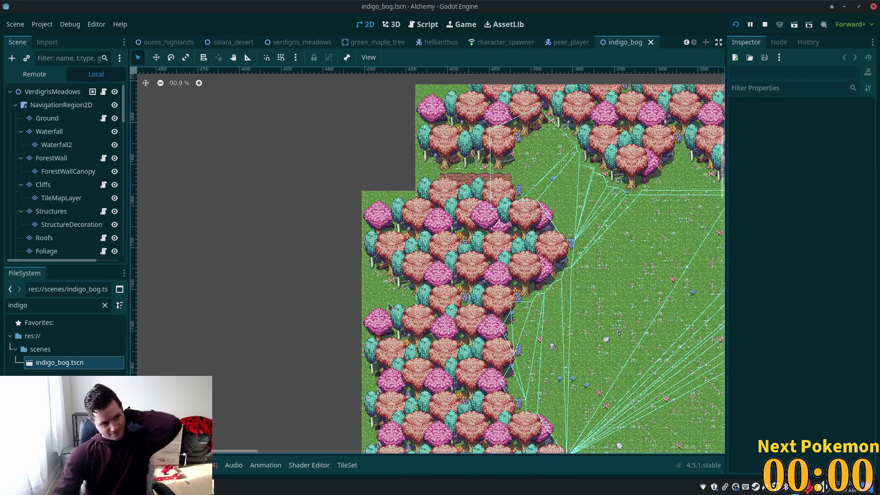
scroll(388, 306, up, 2)
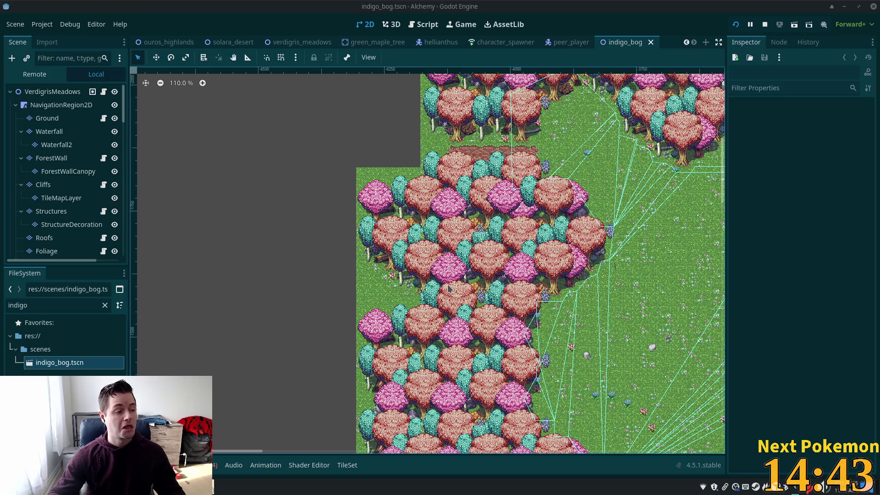
scroll(383, 235, down, 3)
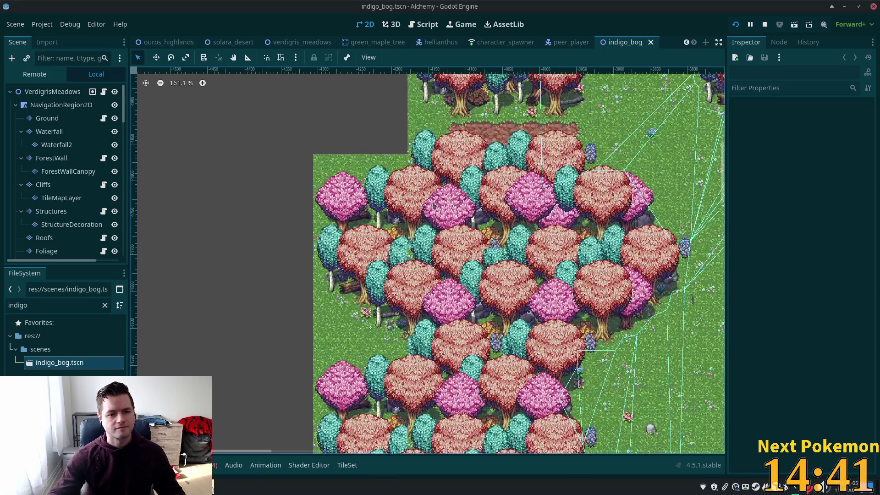
scroll(559, 288, down, 5)
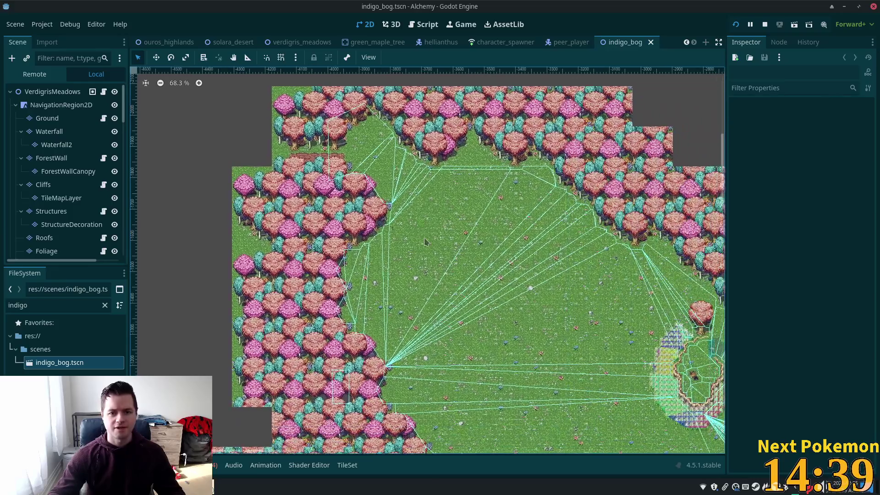
scroll(559, 289, up, 1)
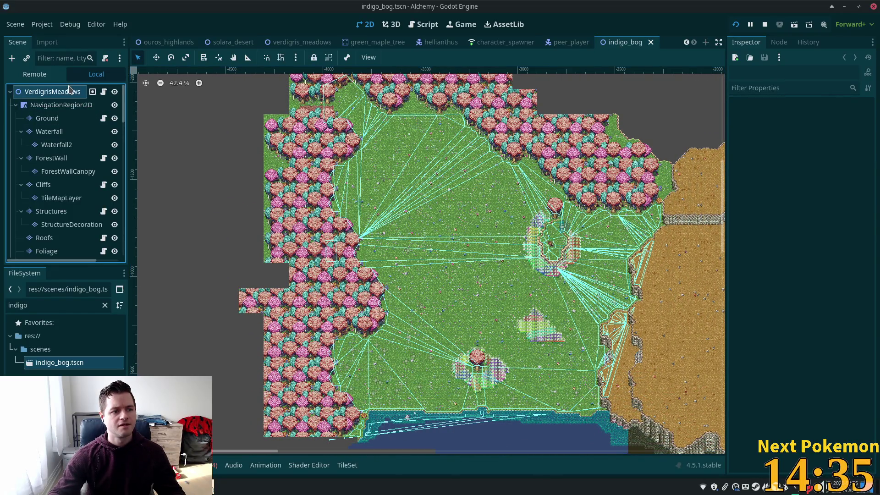
Rename the VerdigrisMeadows root node to IndigoBog and zoom into the forest edge.
click(52, 92)
key(F2)
text(Indigo)
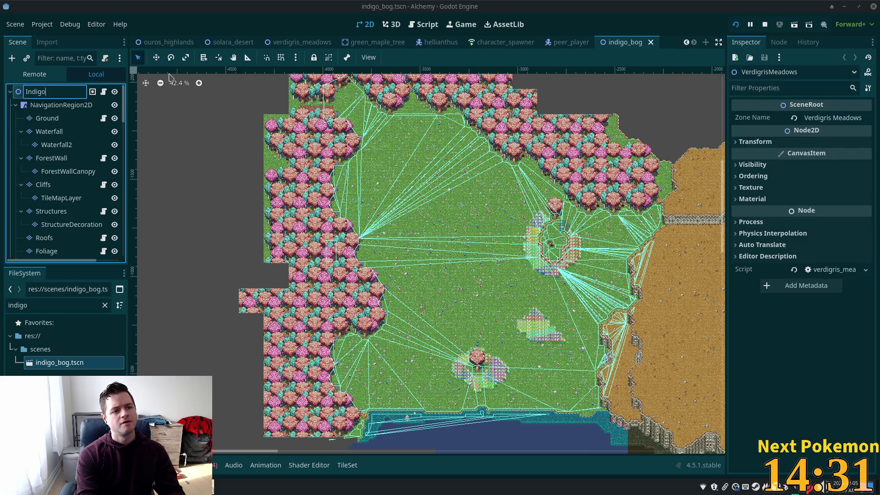
text(_)
text(Bog)
key(Return)
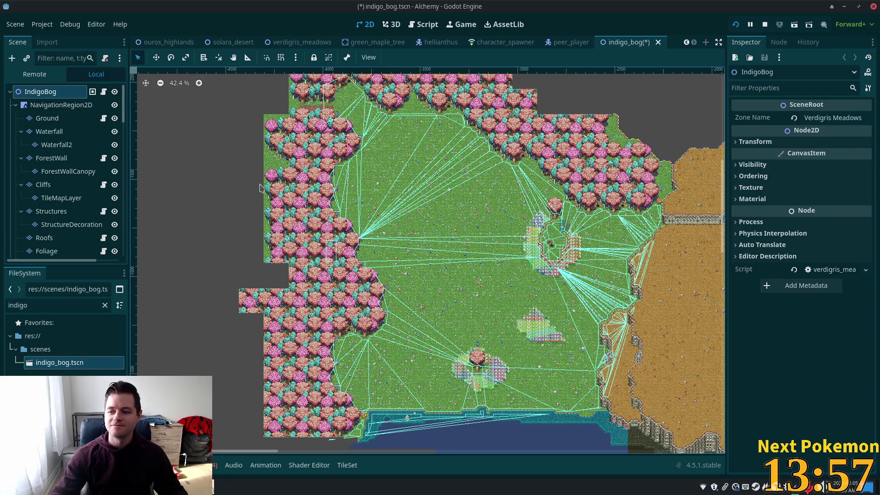
scroll(378, 261, up, 7)
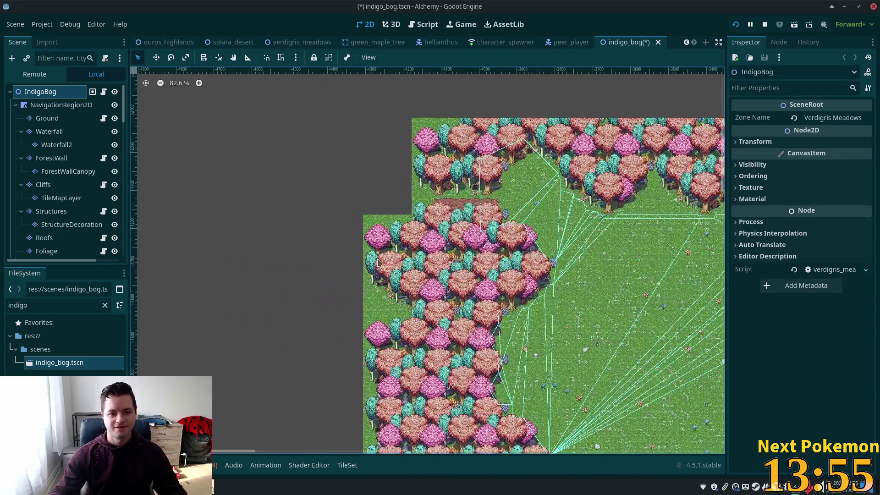
scroll(377, 261, up, 8)
drag(445, 278, 472, 300)
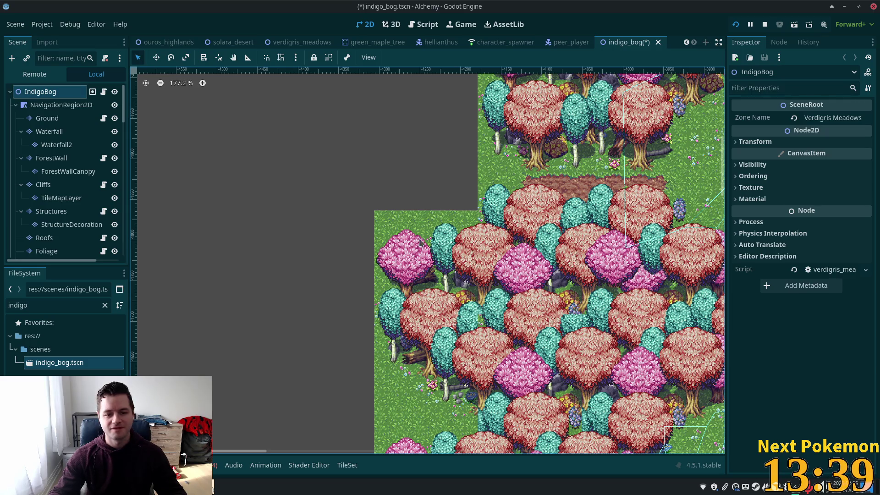
Delete the Trees and UtilityNodes groups with their children.
scroll(465, 276, down, 6)
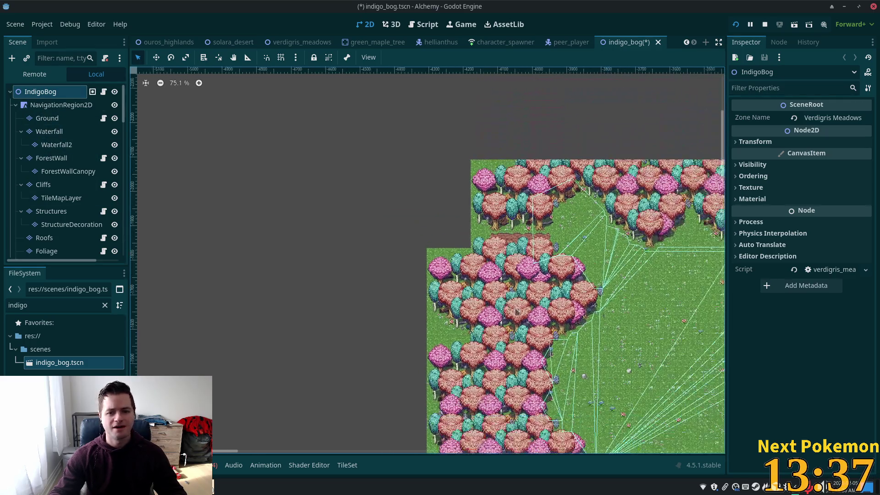
scroll(513, 311, down, 3)
scroll(55, 193, down, 3)
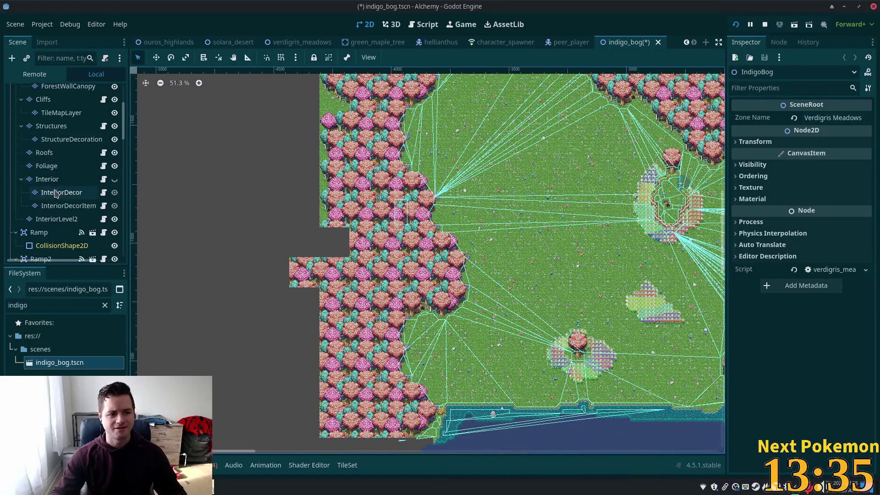
scroll(54, 192, down, 8)
scroll(51, 165, up, 3)
click(52, 158)
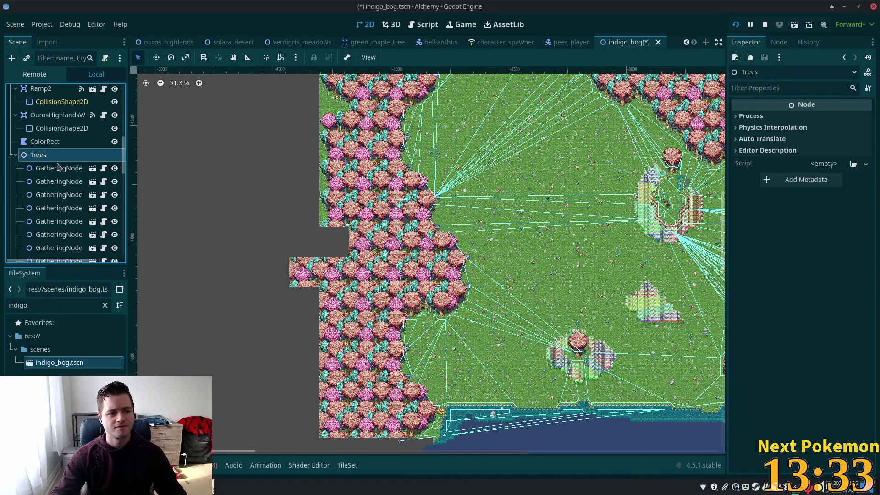
key(Delete)
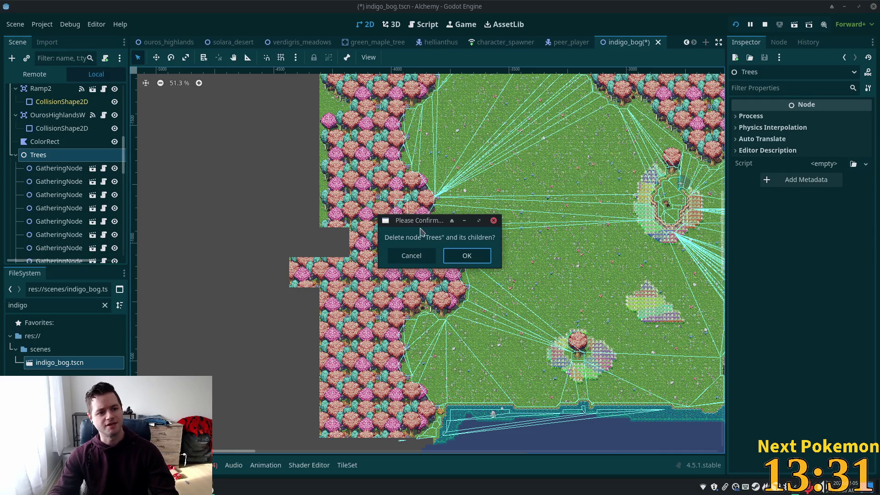
click(463, 255)
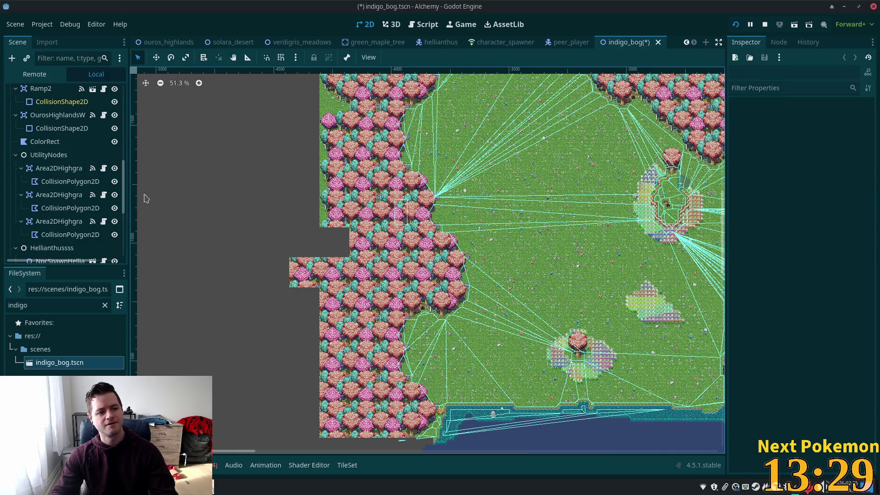
click(51, 154)
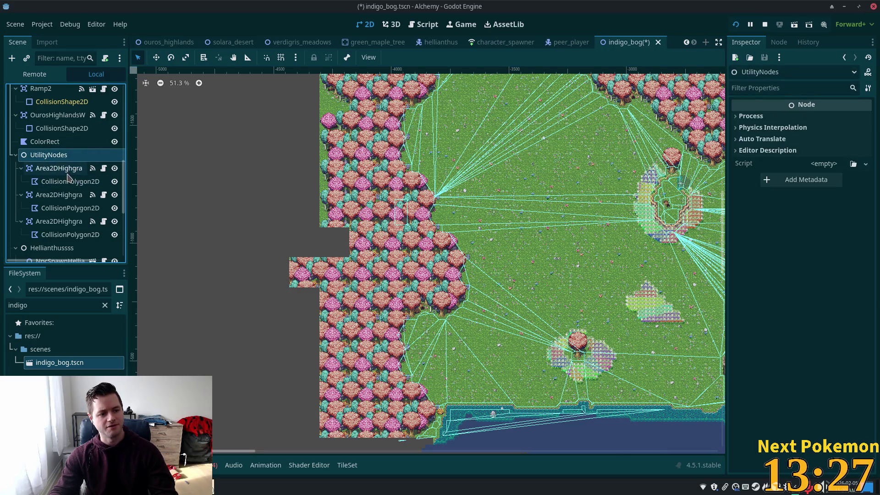
scroll(67, 178, down, 2)
scroll(66, 178, up, 2)
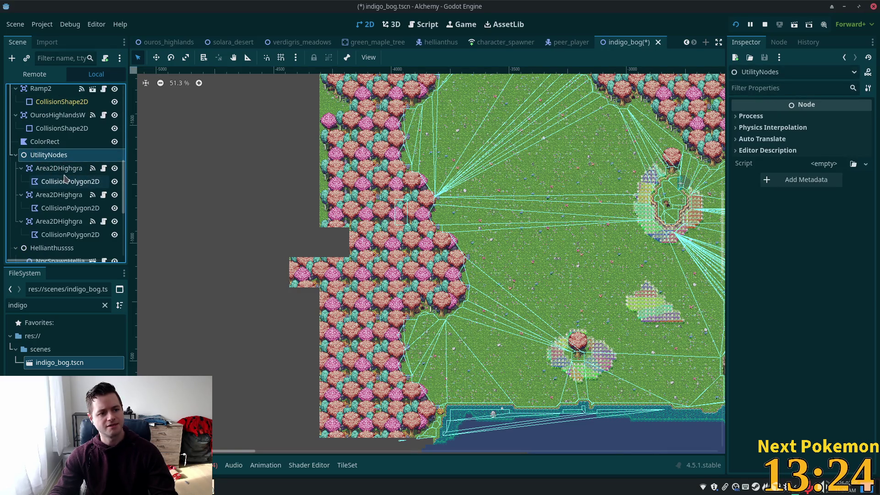
key(Delete)
click(467, 256)
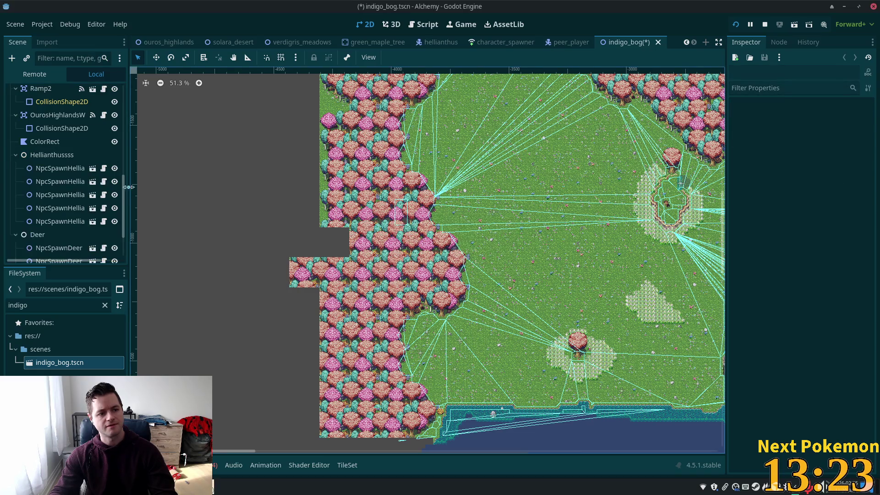
Delete the helianthus spawn group, the Deer group and the ColorRect node.
click(50, 155)
key(Delete)
click(470, 257)
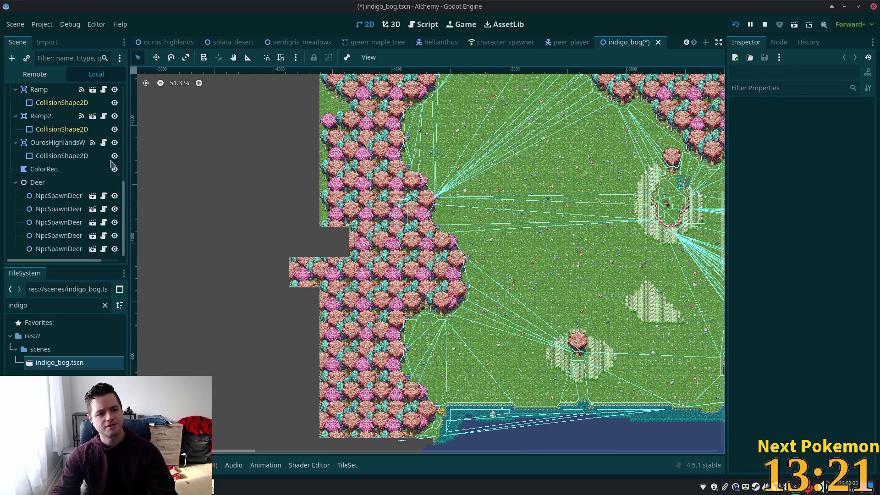
click(41, 182)
key(Delete)
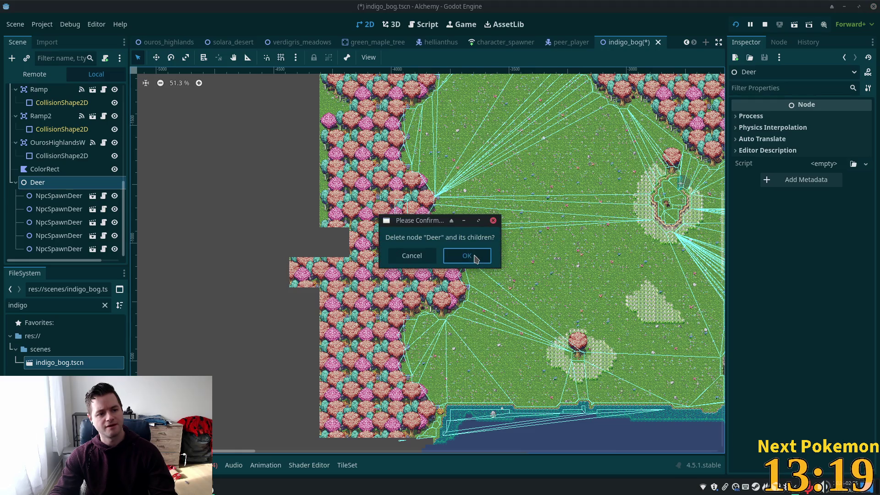
click(475, 258)
click(92, 249)
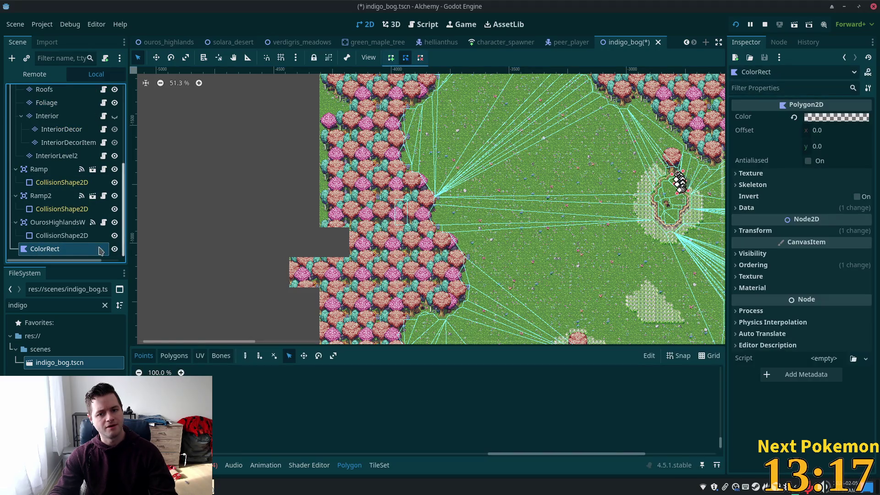
key(Delete)
click(471, 257)
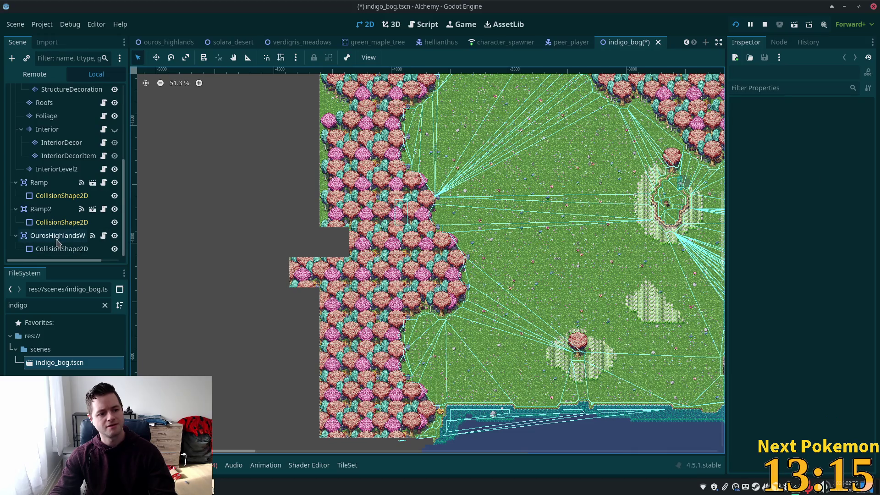
click(38, 239)
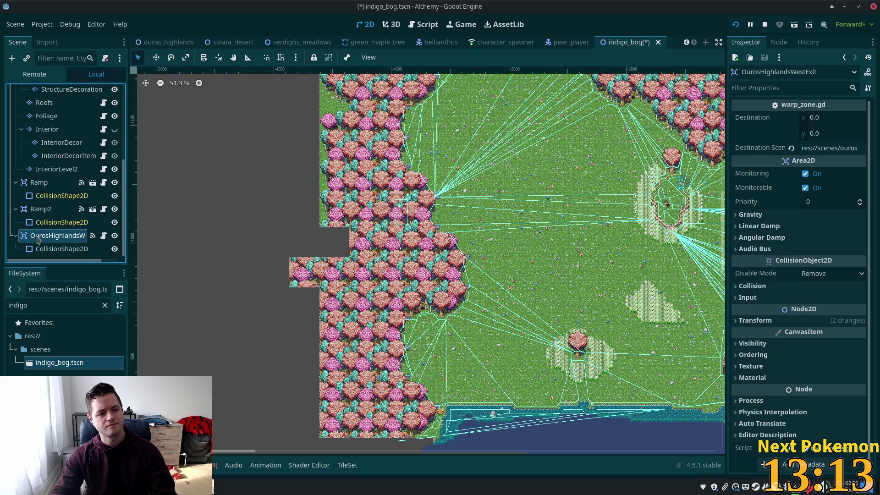
Move the OurosHighlandsWestExit warp to the gap at the forest's left edge.
scroll(229, 206, down, 4)
scroll(443, 248, up, 4)
scroll(442, 248, up, 1)
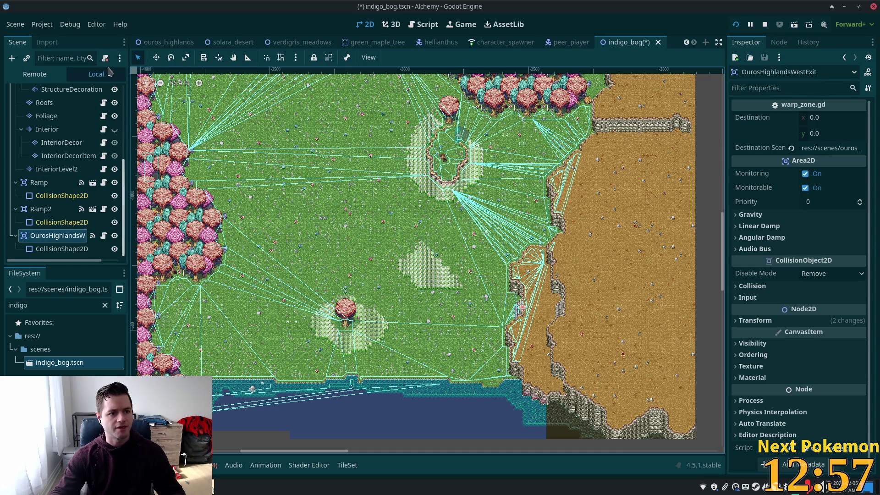
click(157, 57)
drag(286, 110, 325, 112)
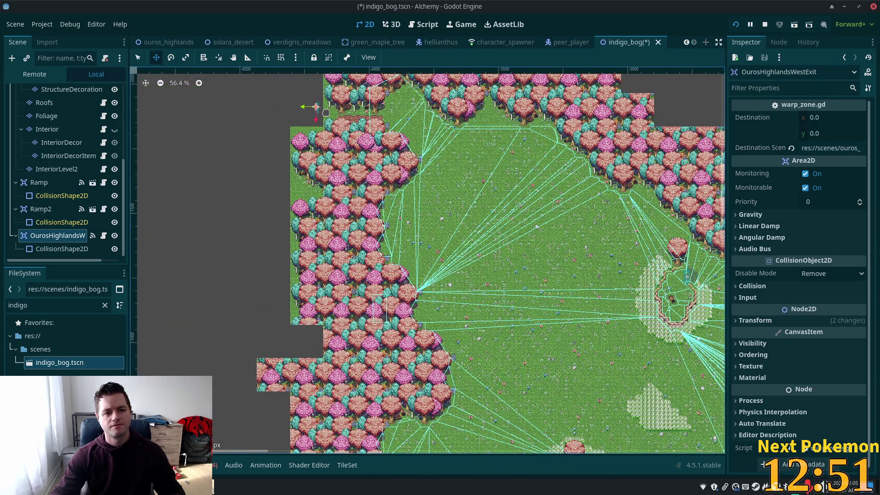
scroll(313, 155, up, 9)
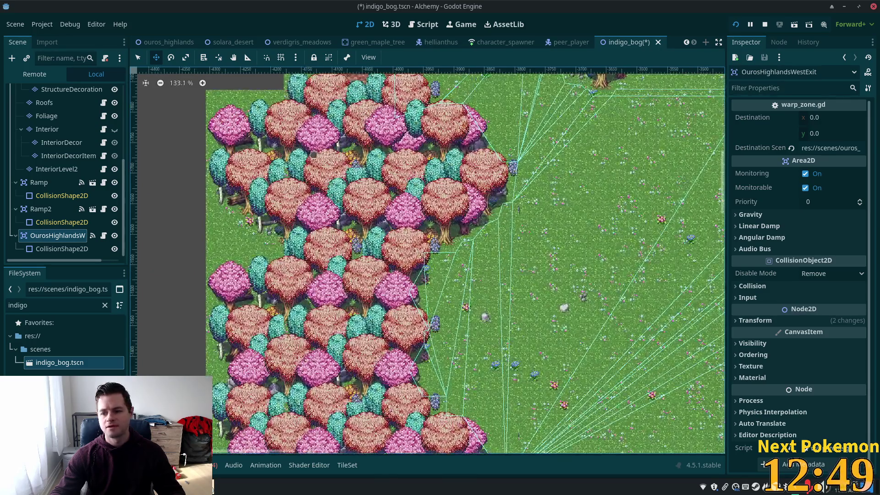
scroll(313, 155, up, 5)
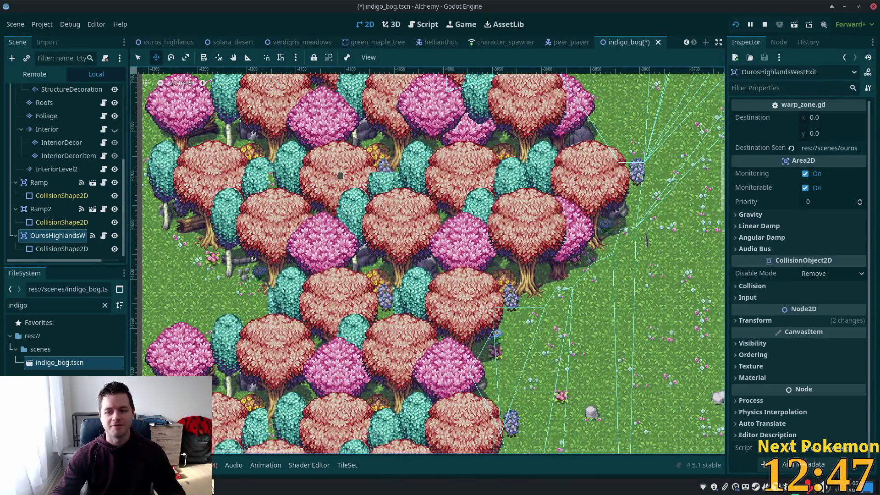
mouse_move(339, 175)
mouse_down()
mouse_move(400, 230)
mouse_move(463, 321)
mouse_move(465, 356)
mouse_up()
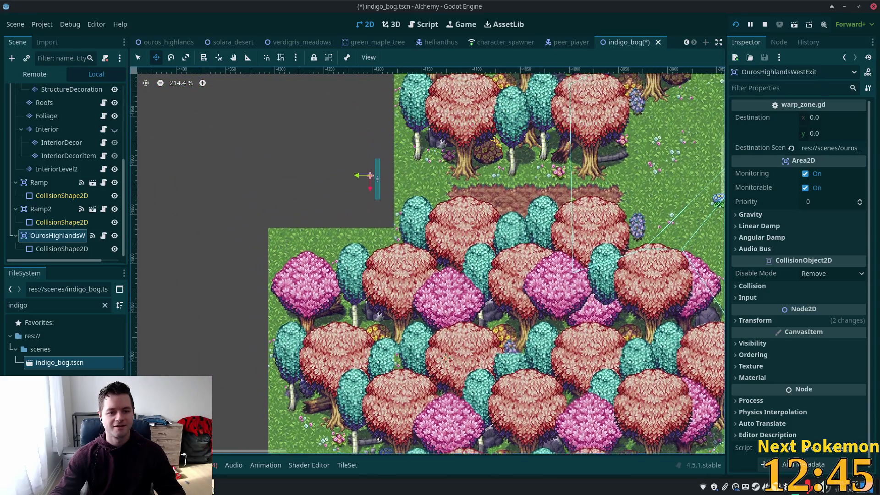
drag(405, 232, 408, 290)
drag(374, 249, 398, 253)
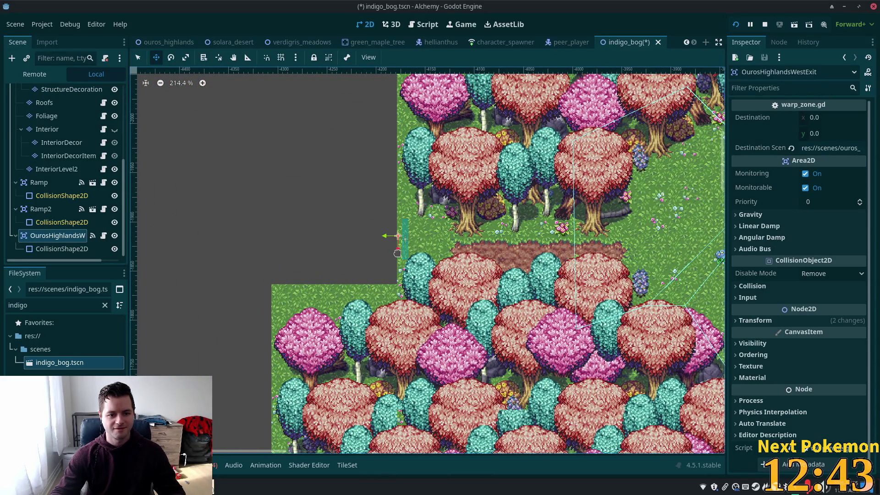
Stretch the exit's collision shape upward and downward, then nudge the warp slightly up-left.
click(139, 57)
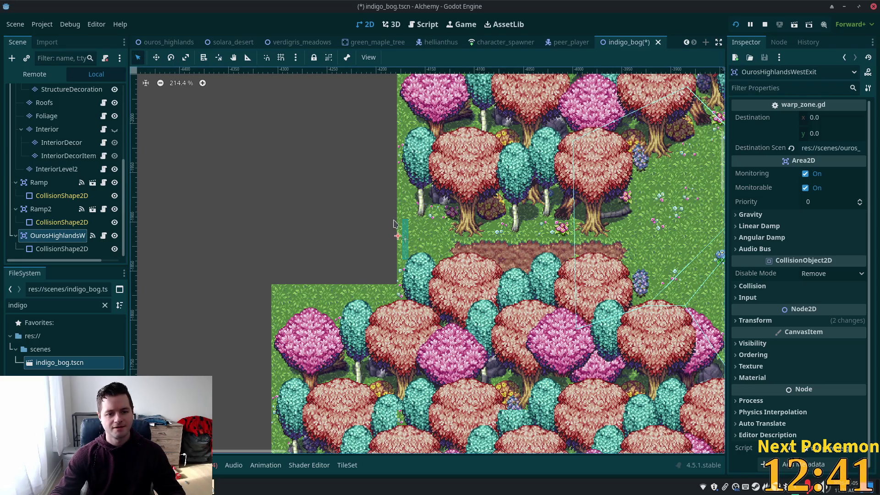
click(64, 249)
mouse_move(405, 219)
mouse_down()
mouse_move(406, 204)
mouse_move(401, 220)
mouse_up()
drag(405, 264, 404, 278)
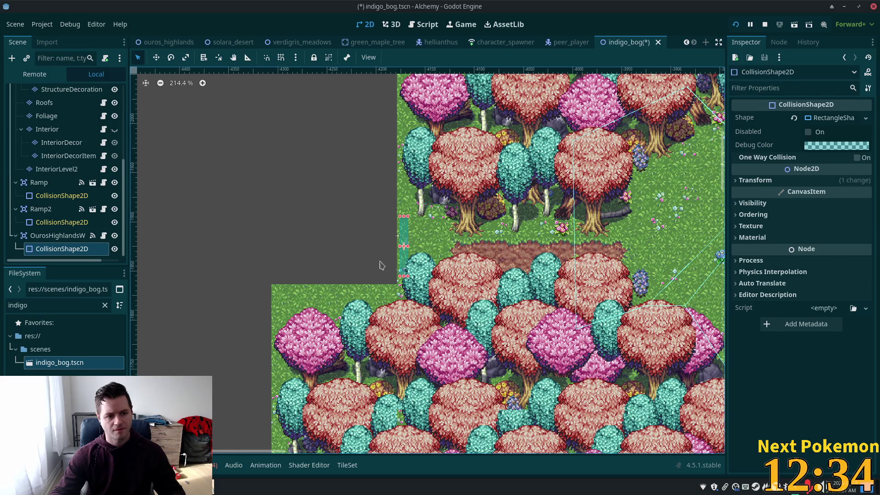
click(156, 57)
click(57, 235)
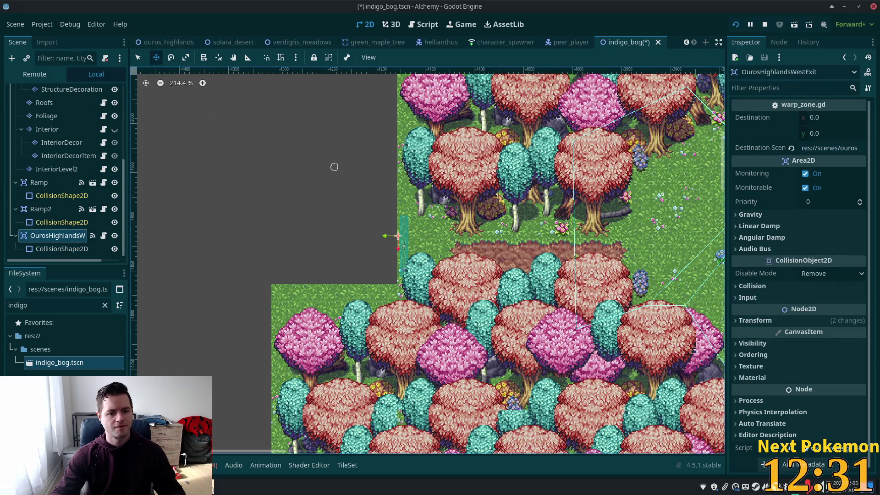
drag(347, 168, 347, 169)
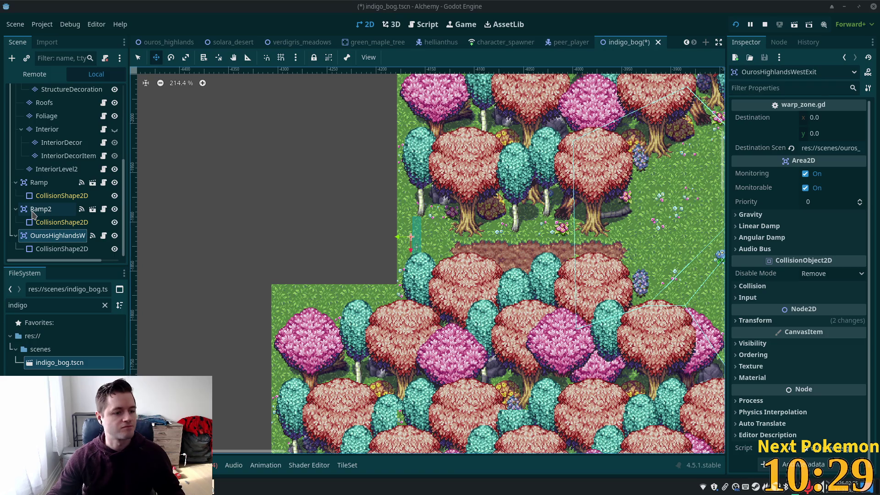
Select Ramp and Ramp2 together and delete them, confirming the removal.
click(45, 184)
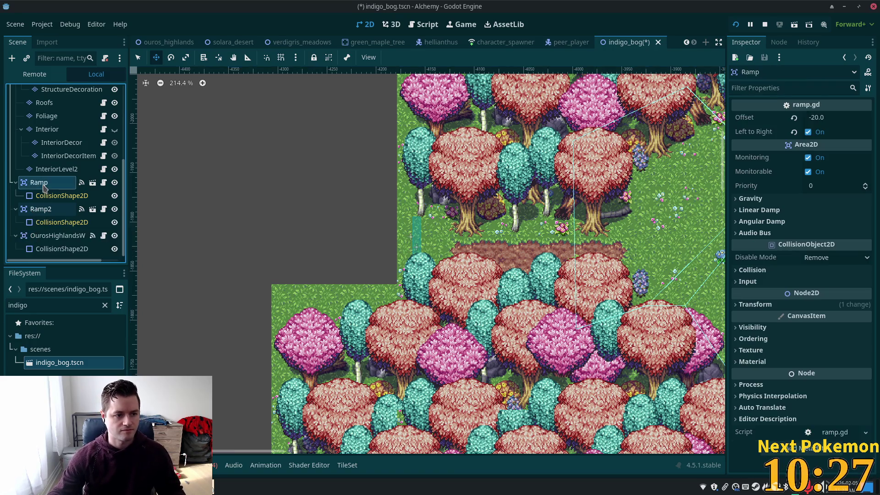
shift+click(46, 211)
scroll(146, 238, down, 2)
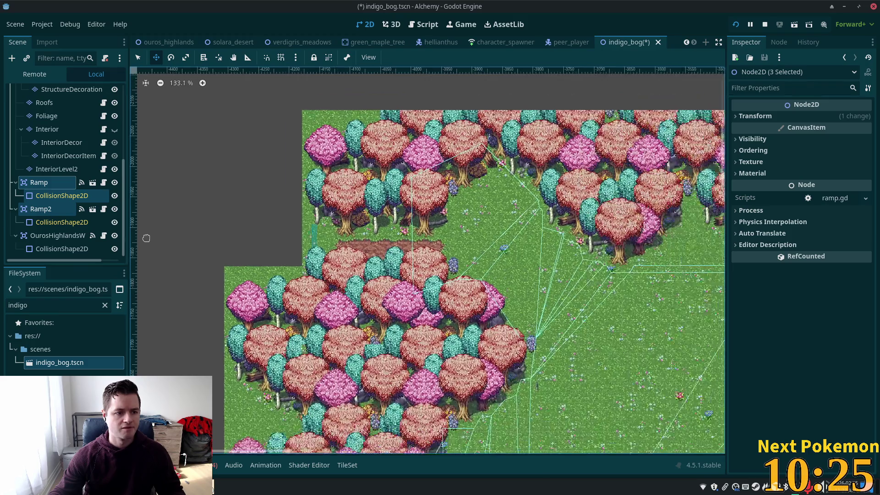
scroll(147, 238, down, 2)
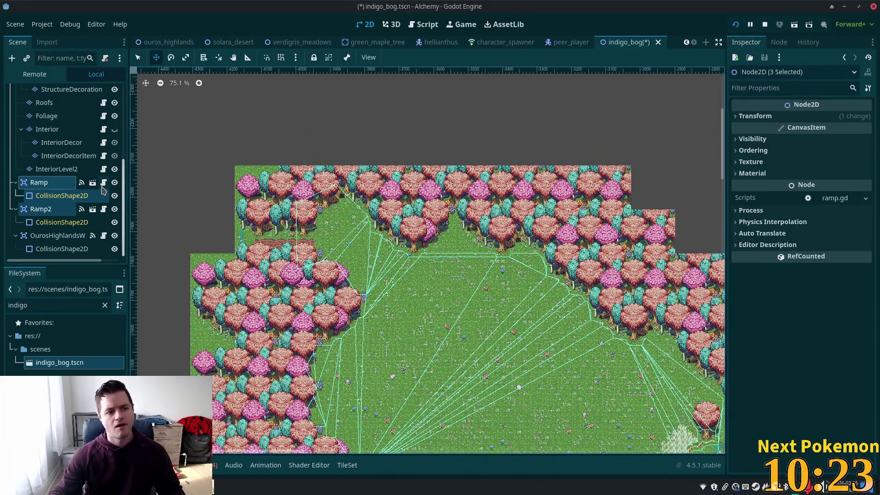
key(Delete)
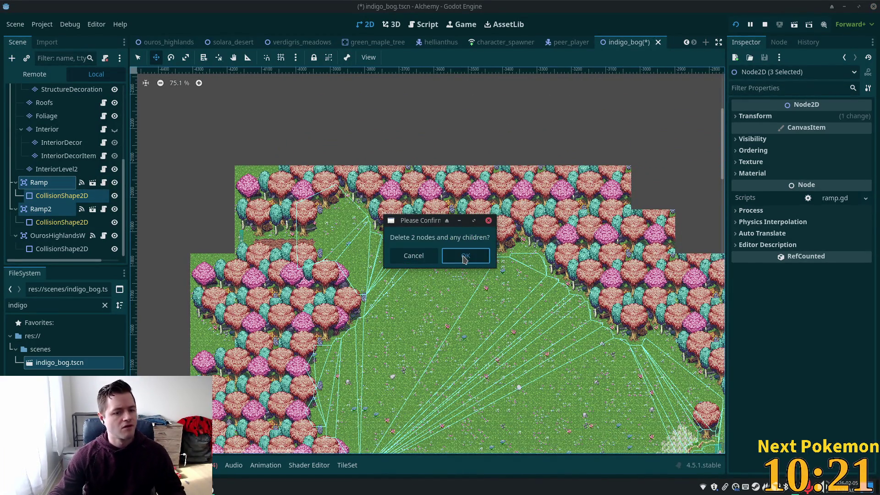
click(464, 259)
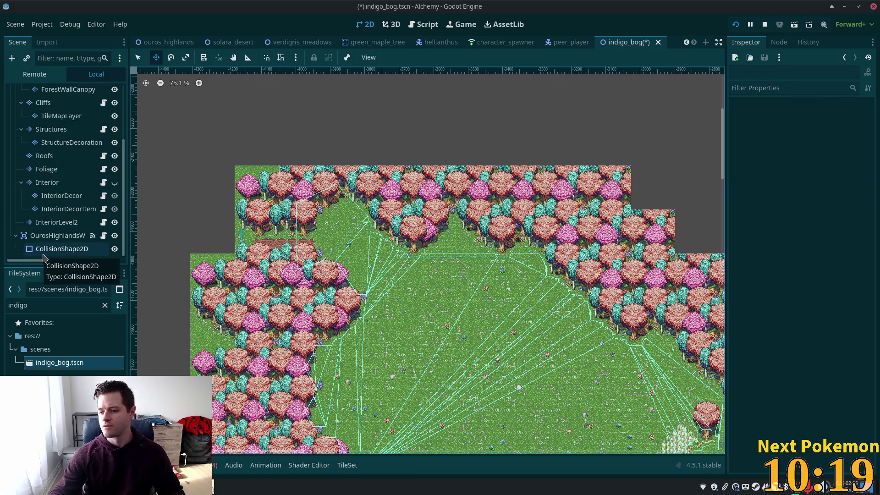
Zoom out to see the whole bog map and select the Ground tile layer.
key(XF86AudioLowerVolume)
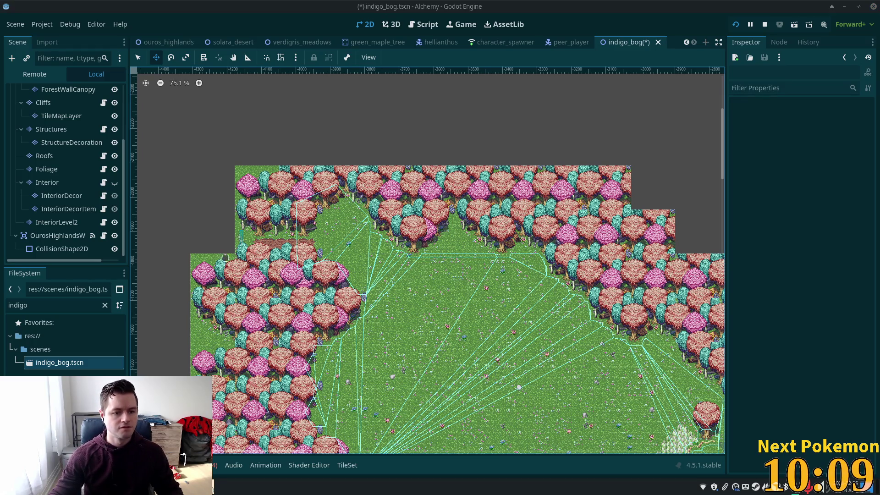
scroll(247, 270, up, 6)
scroll(410, 301, down, 8)
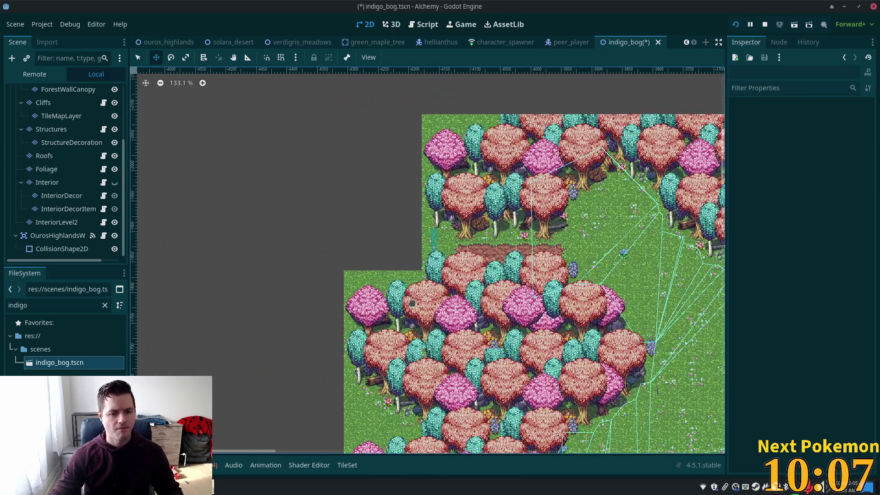
scroll(556, 306, down, 9)
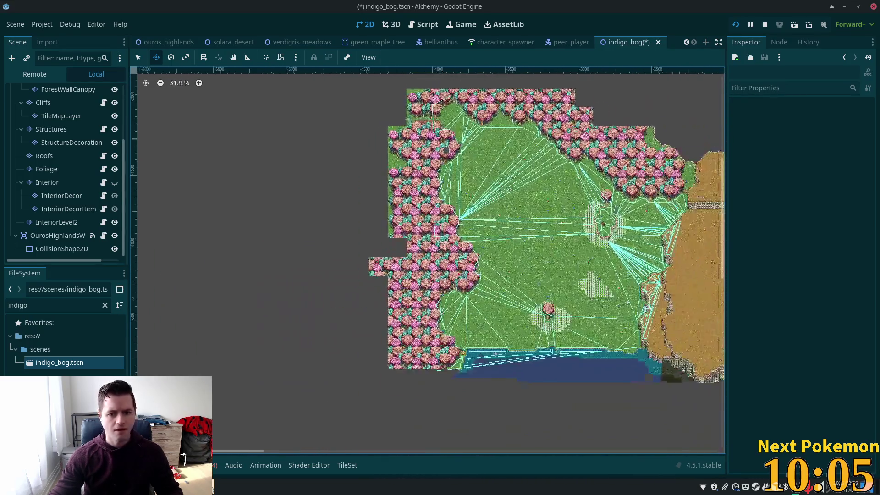
scroll(46, 125, up, 5)
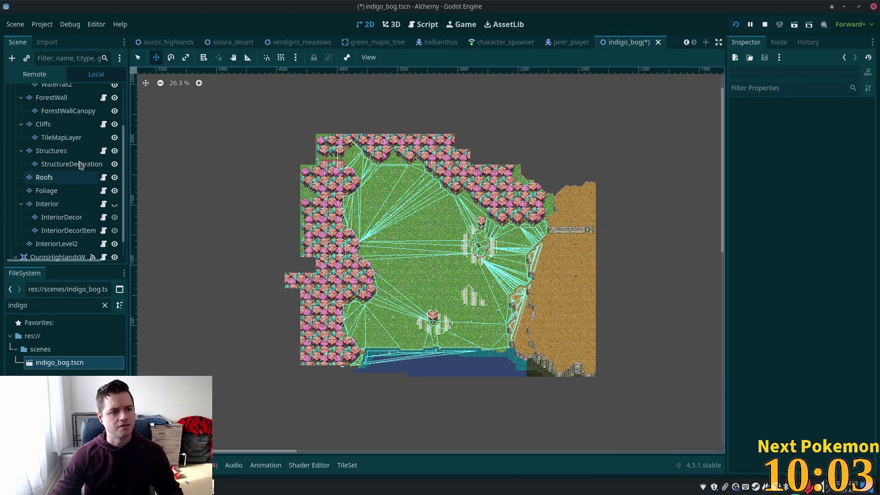
click(47, 119)
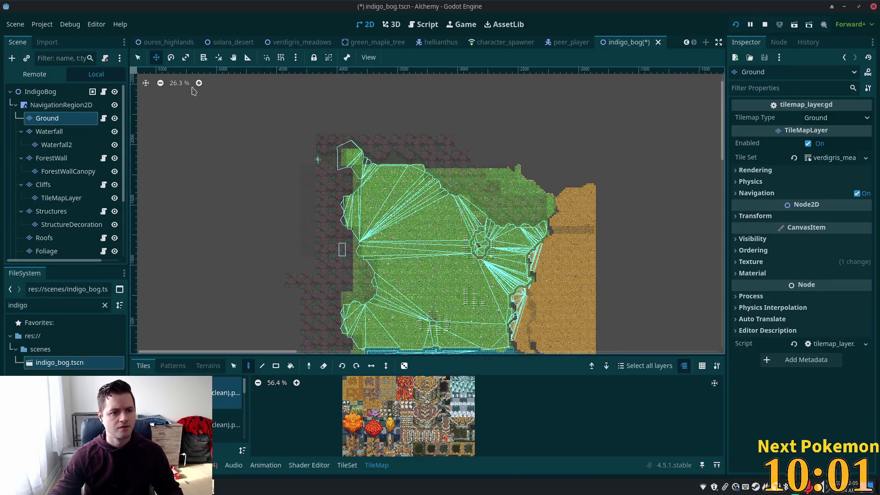
Erase the eastern Ground and Cliffs tiles with rectangle selections.
key(r)
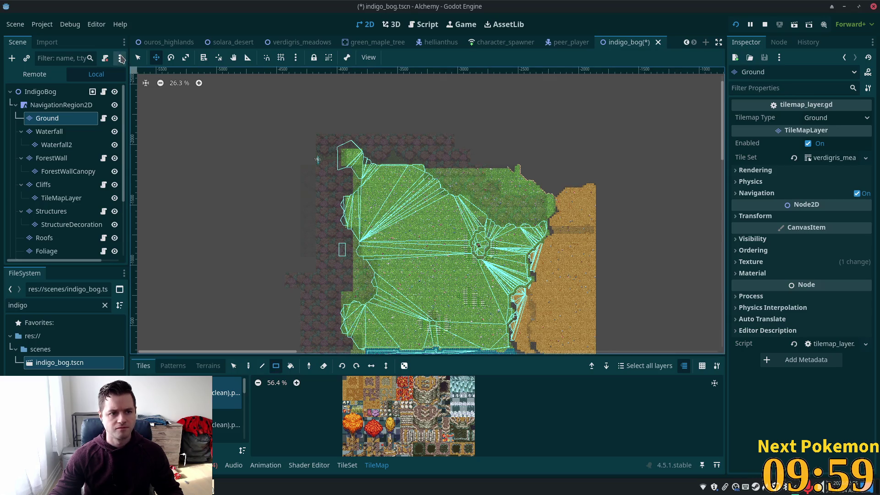
mouse_move(408, 136)
mouse_down()
mouse_move(545, 424)
mouse_move(713, 403)
mouse_up()
scroll(485, 309, down, 3)
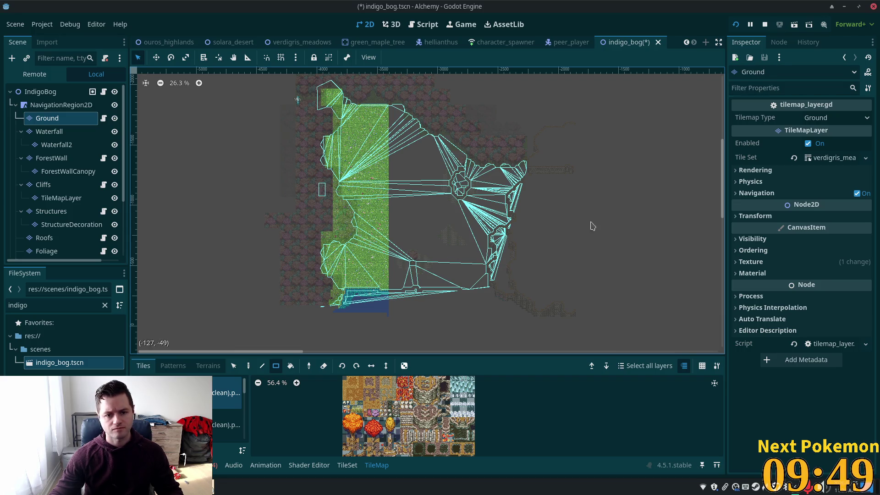
drag(595, 123, 403, 336)
click(61, 197)
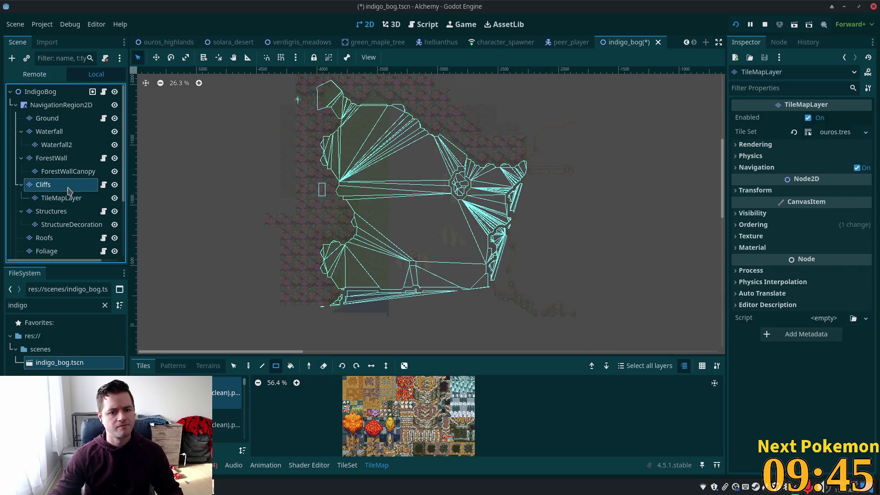
click(43, 185)
mouse_move(513, 219)
mouse_down()
mouse_move(374, 338)
mouse_move(631, 285)
mouse_up()
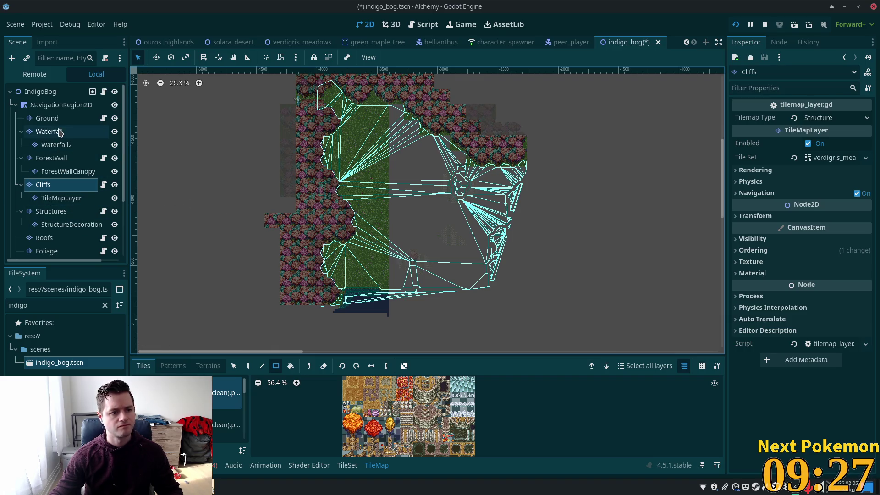
Erase the upper-right ForestWall and ForestWallCanopy tiles.
click(50, 158)
scroll(452, 204, up, 1)
scroll(452, 205, up, 3)
mouse_move(403, 143)
mouse_down()
mouse_move(555, 299)
mouse_move(604, 322)
mouse_up()
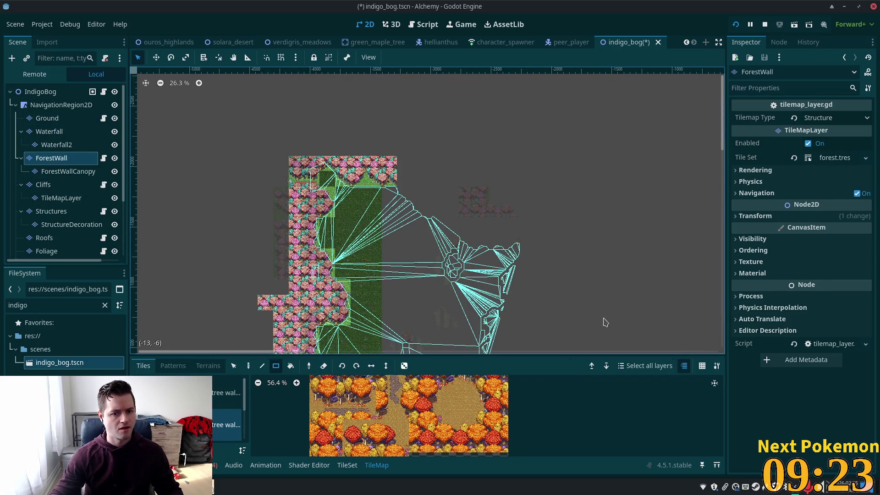
click(69, 171)
drag(427, 156, 583, 280)
scroll(467, 237, down, 5)
drag(485, 162, 409, 268)
scroll(409, 259, up, 7)
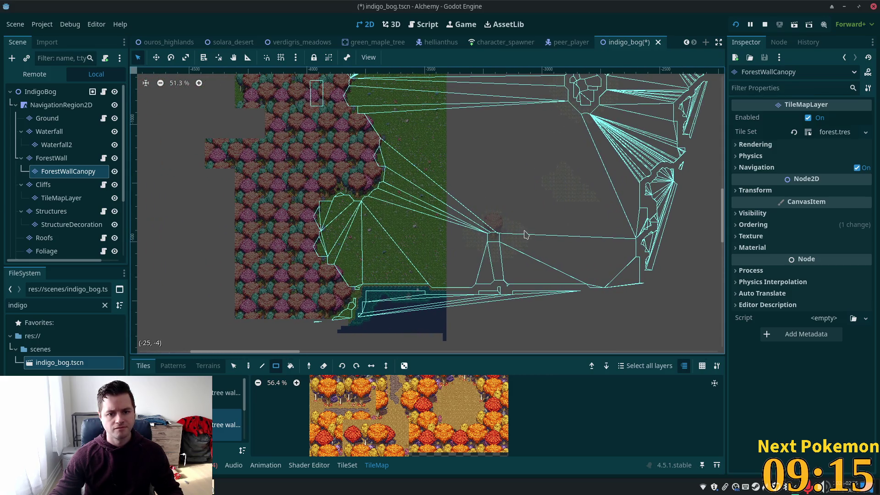
scroll(61, 171, down, 3)
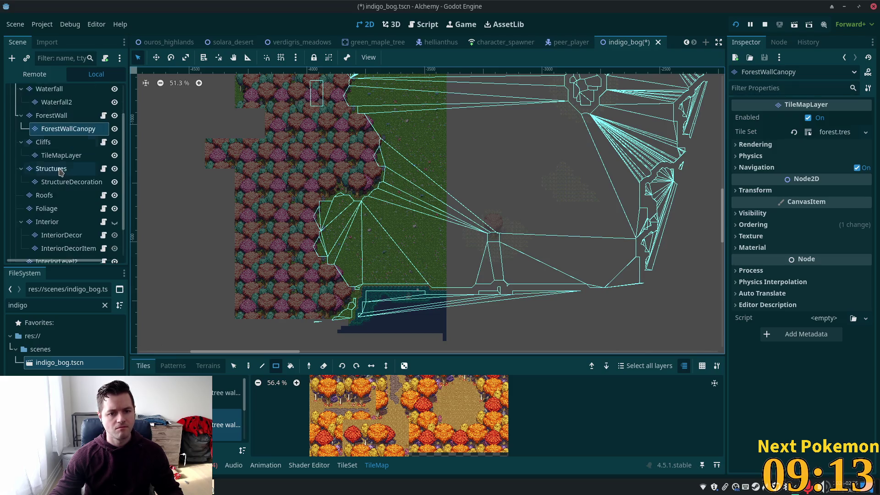
scroll(61, 172, down, 3)
Erase the Foliage tree and bush clusters on the right side.
click(46, 169)
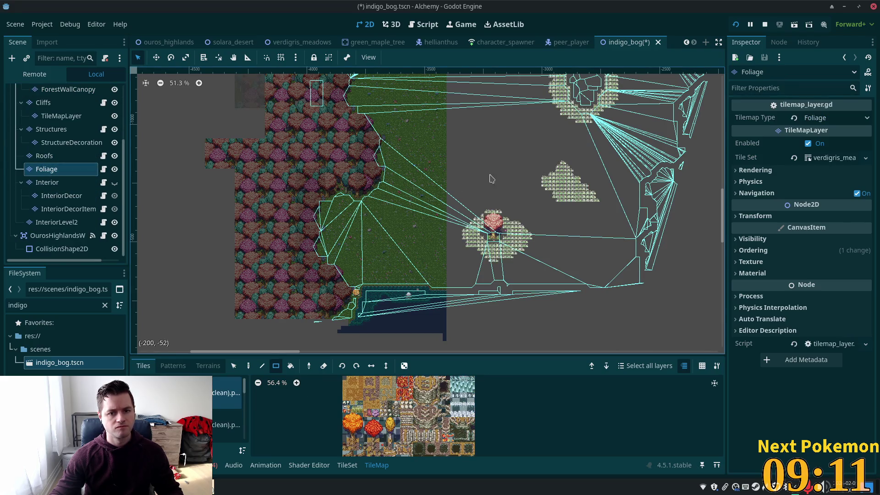
scroll(495, 176, down, 4)
mouse_move(482, 142)
mouse_down()
mouse_move(507, 245)
mouse_move(586, 309)
mouse_up()
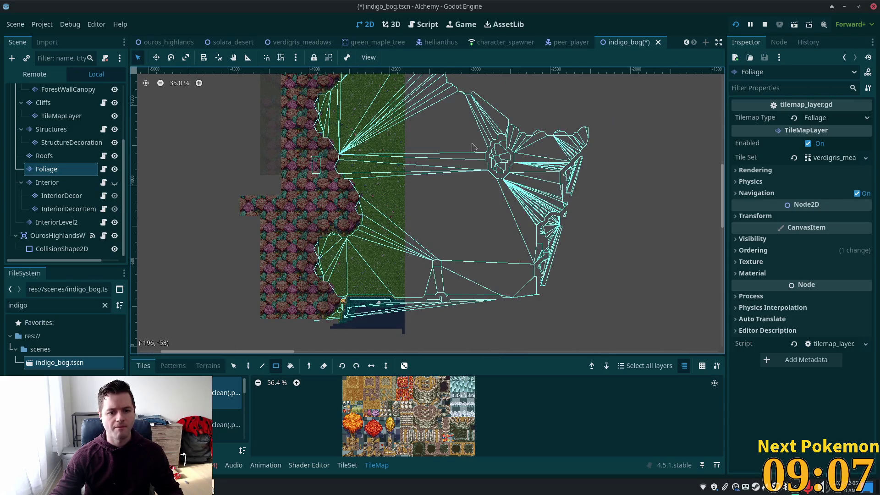
scroll(476, 168, up, 4)
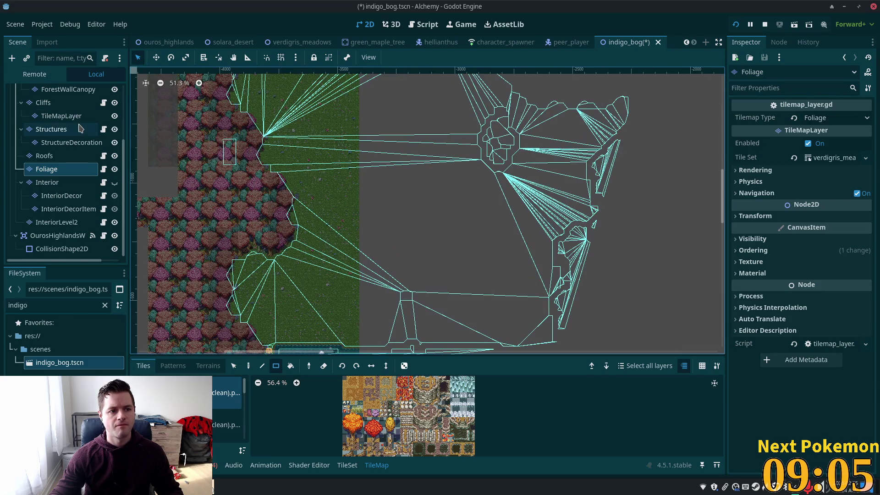
scroll(80, 128, up, 5)
click(60, 105)
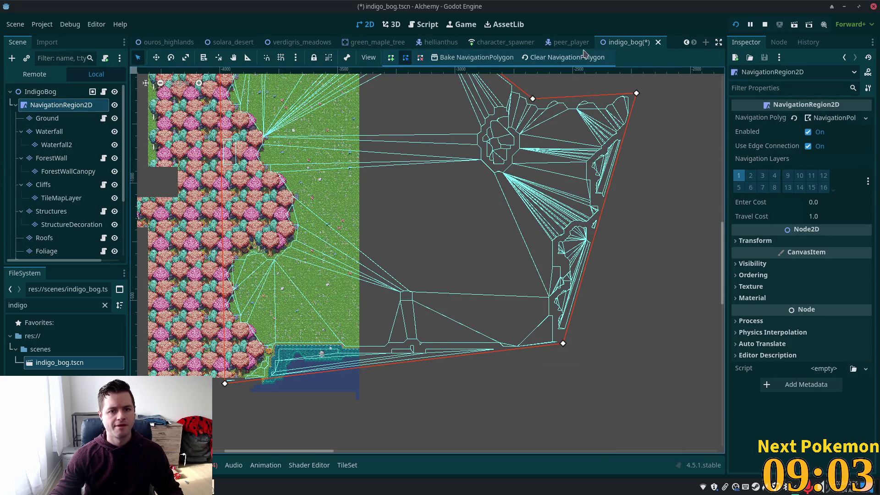
Delete vertices of NavigationRegion2D's old navigation polygon with Delete Points.
click(582, 57)
scroll(529, 176, up, 5)
scroll(530, 176, left, 3)
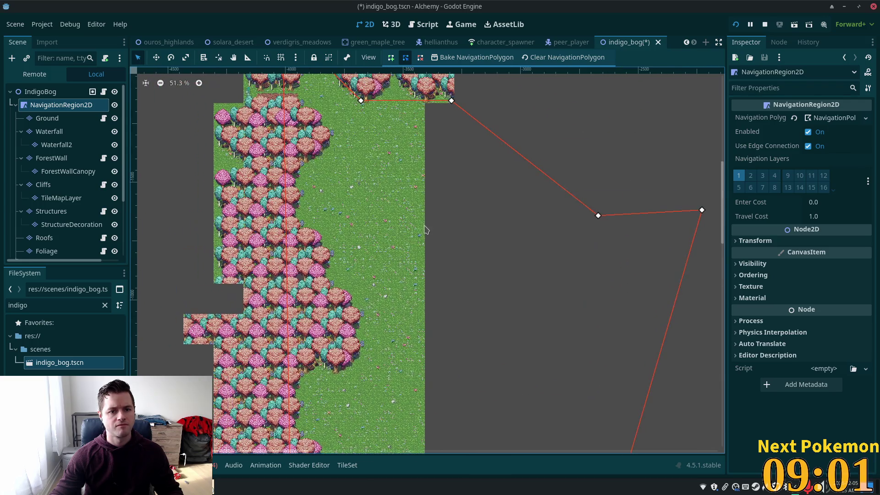
scroll(423, 231, down, 3)
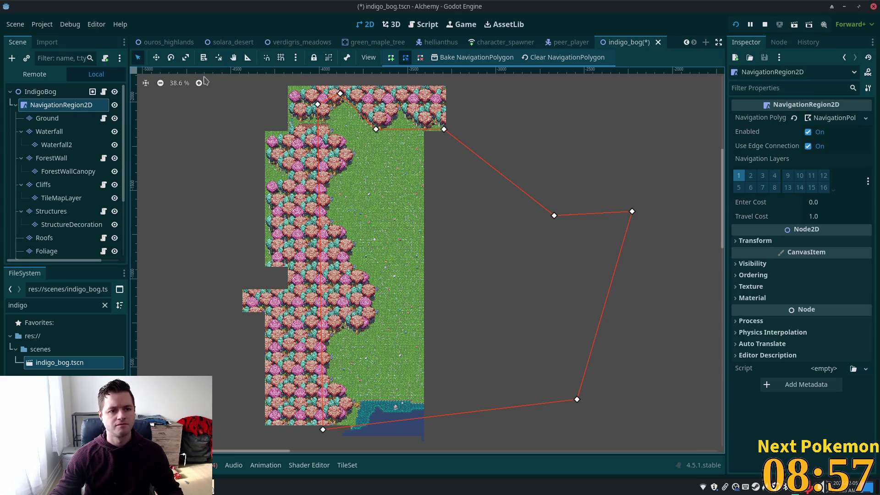
click(420, 57)
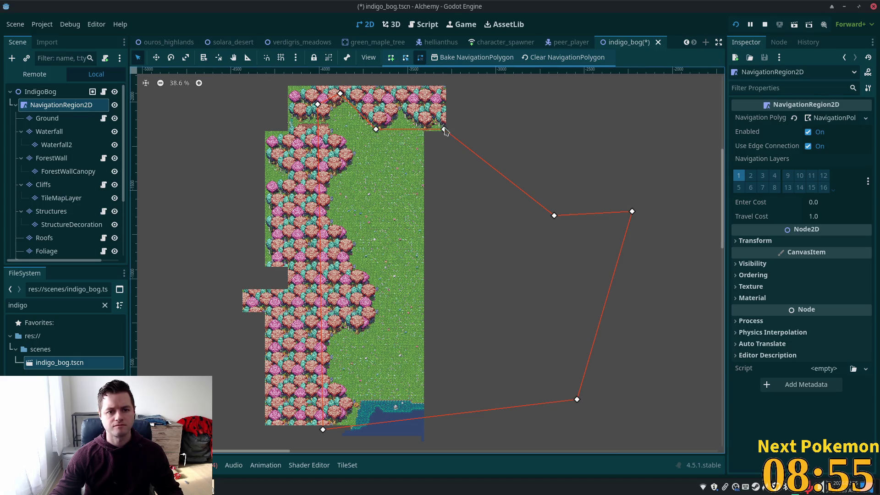
click(444, 129)
click(376, 129)
click(554, 215)
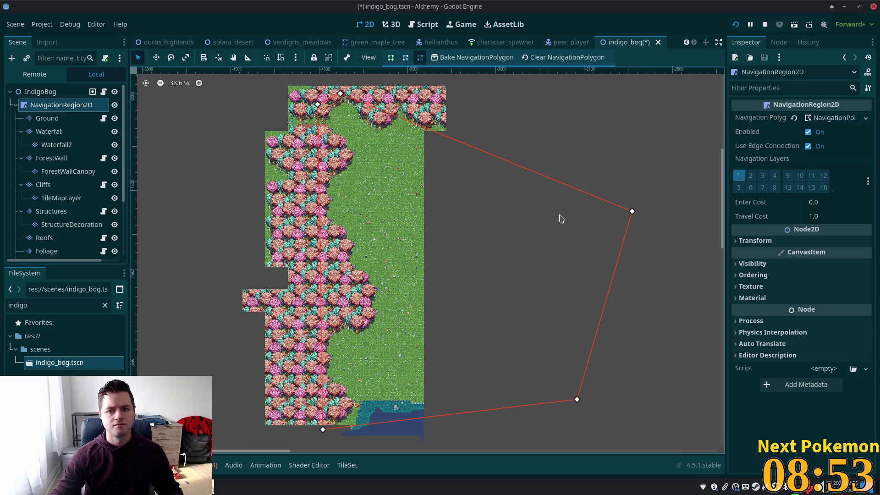
Revert the Navigation Polygon to <empty> and assign a new NavigationPolygon.
click(795, 118)
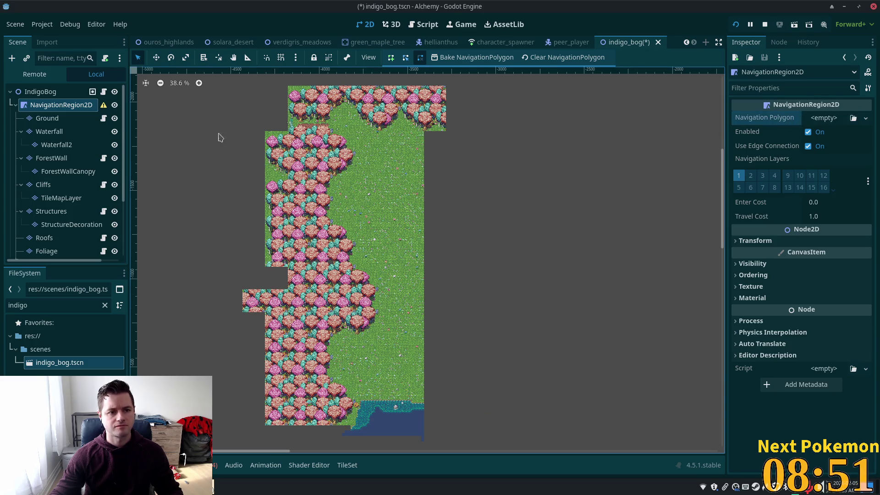
click(827, 118)
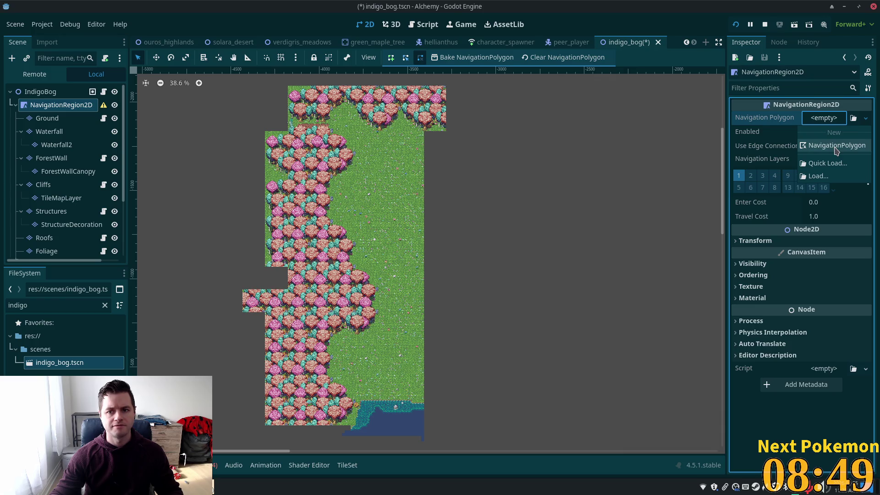
click(837, 146)
scroll(486, 226, down, 1)
scroll(542, 209, up, 8)
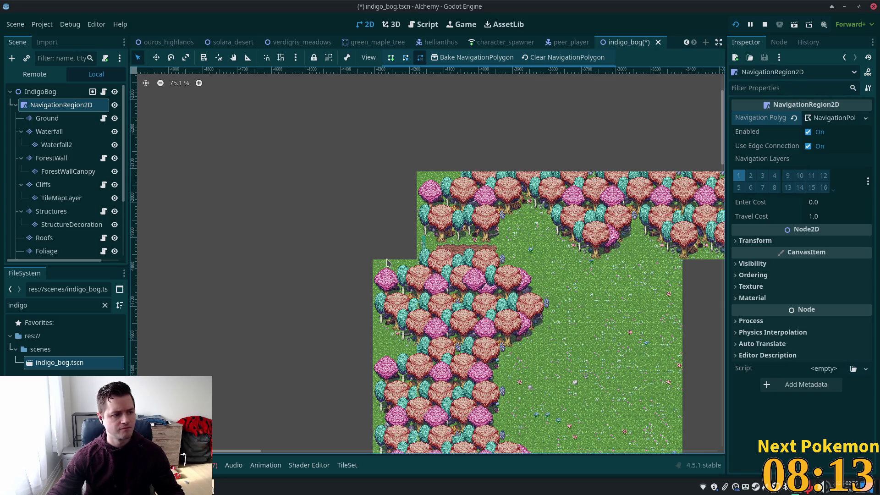
Select the Cliffs tile layer, then the Ground tile layer, to check their tilesets.
scroll(385, 261, up, 10)
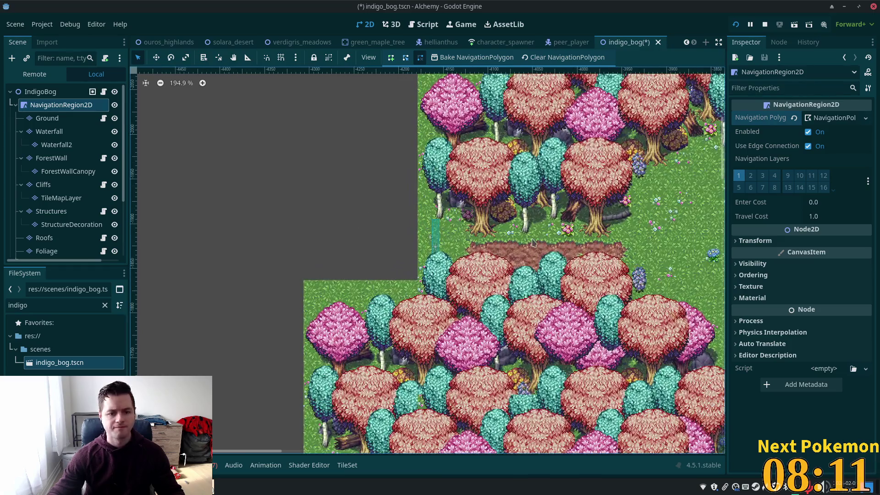
scroll(506, 243, down, 5)
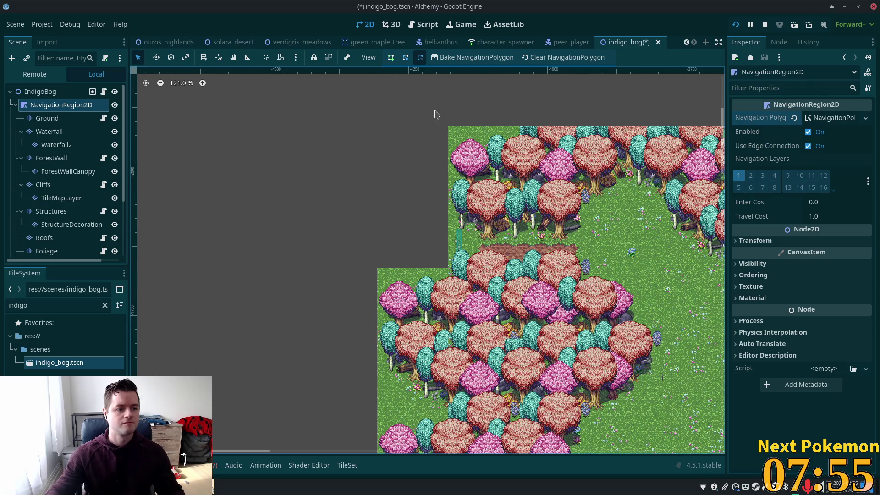
click(94, 185)
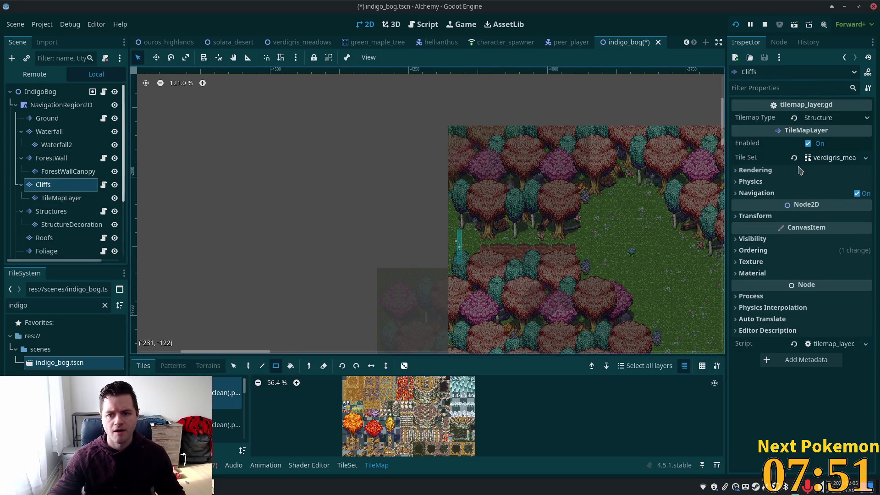
click(39, 120)
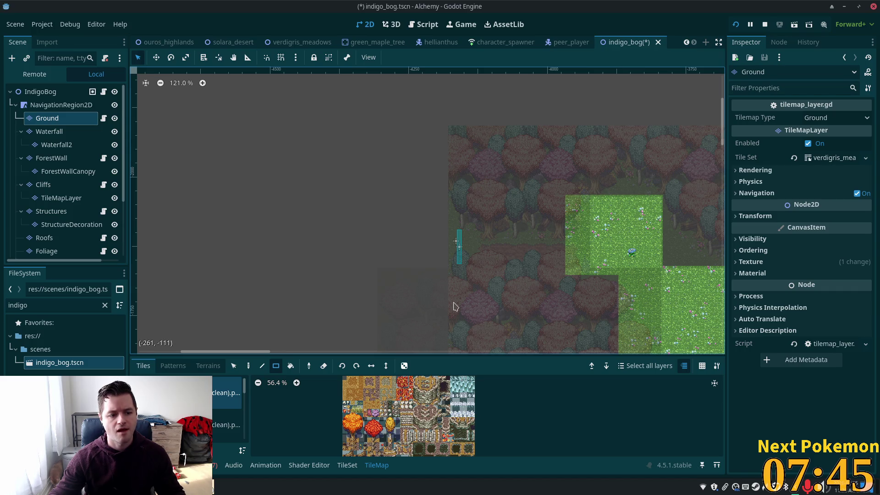
Filter the FileSystem by 'verdi' to reveal the verdigris meadows tileset in assets/tilesets.
double_click(56, 304)
text(verdi)
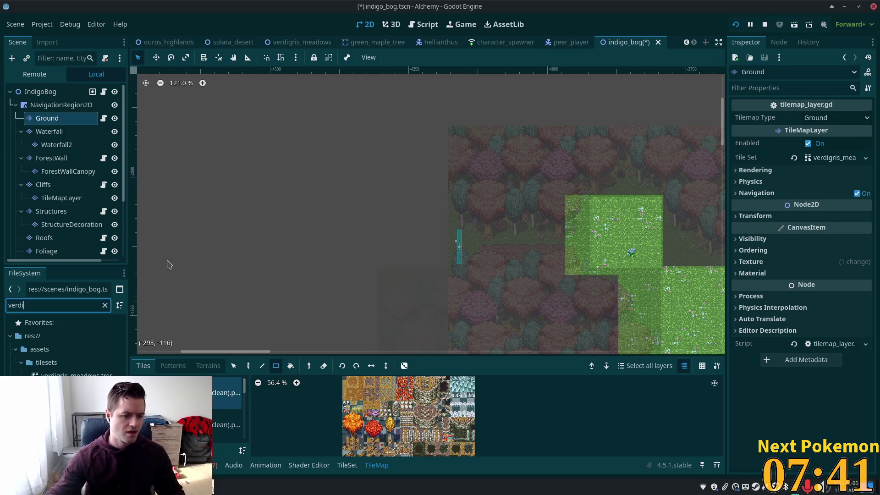
click(64, 394)
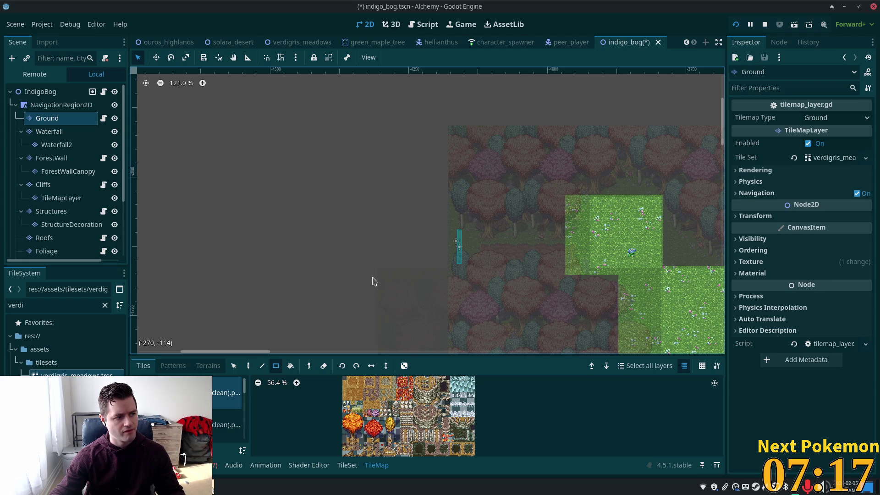
scroll(501, 261, up, 5)
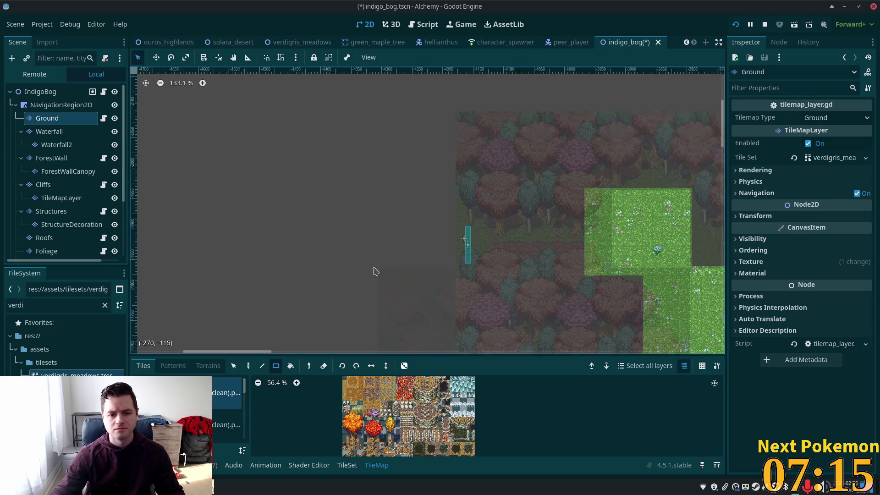
Duplicate verdigris_meadows.tres with Ctrl+D, naming the copy indigo_bog.tres.
click(52, 374)
key(ctrl+d)
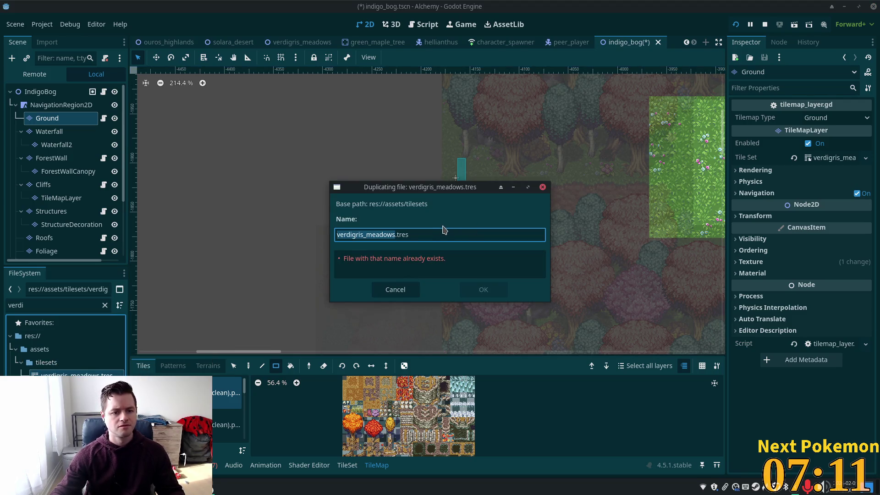
key(Home)
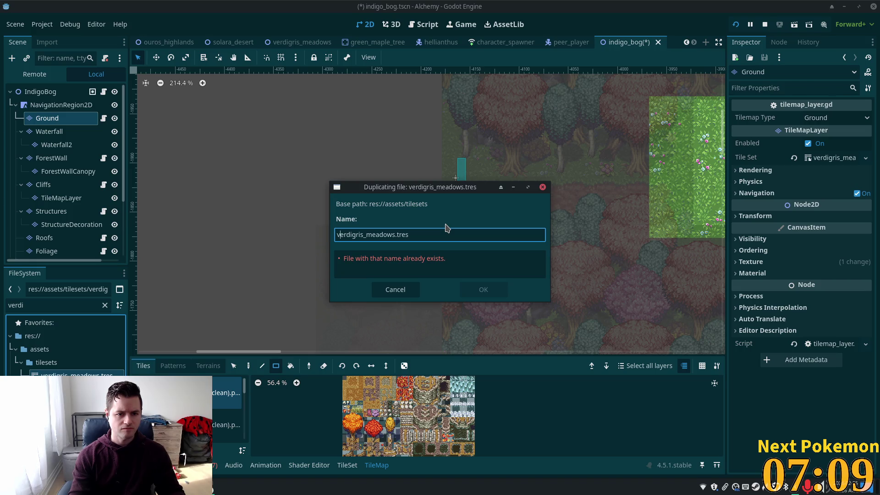
key(Right)
key(Right)
key(Right)
key(Right)
key(Right)
key(shift+Home)
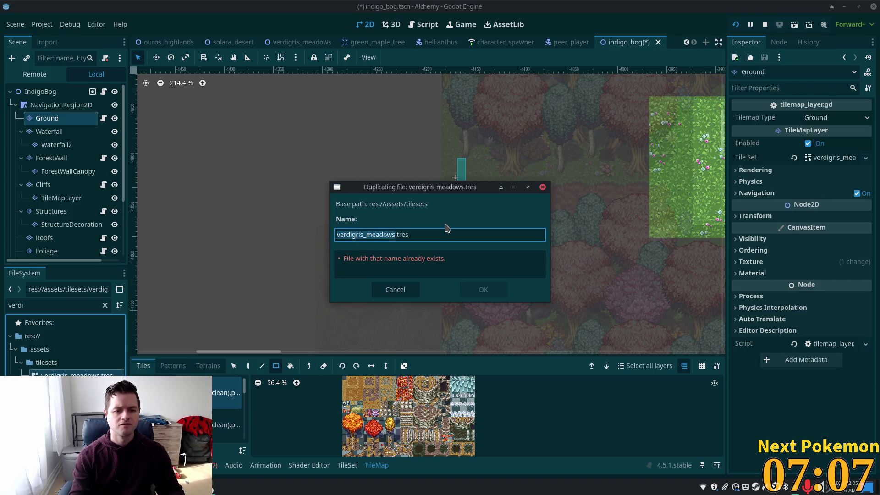
text(indig)
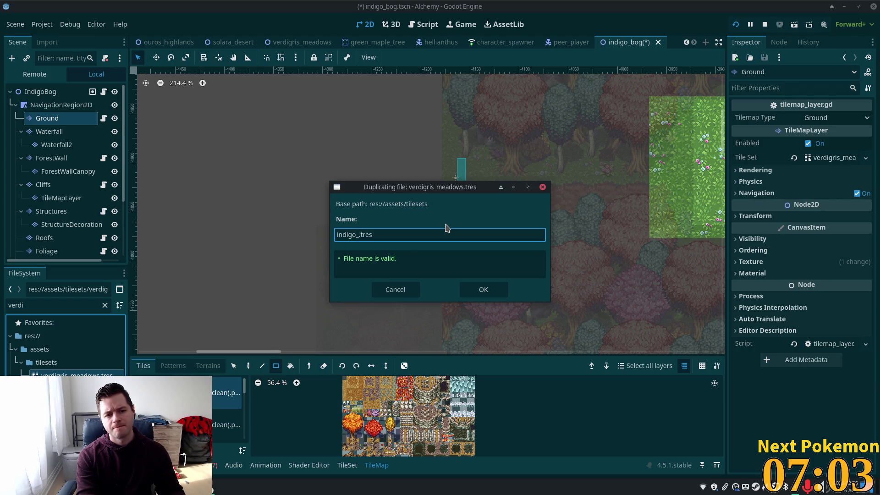
text(o_bog)
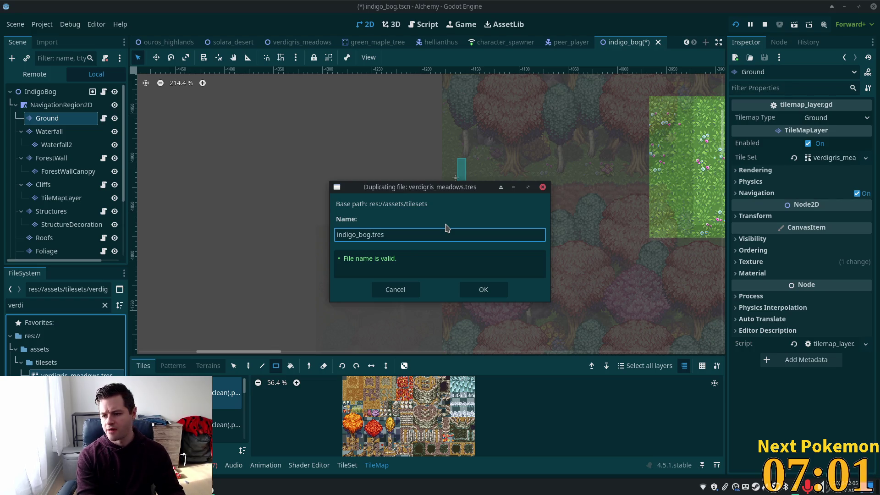
key(Return)
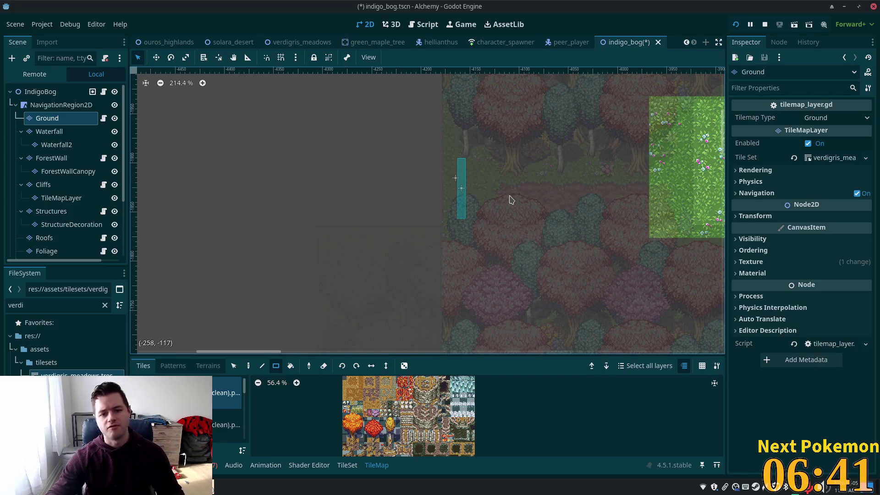
drag(624, 207, 449, 225)
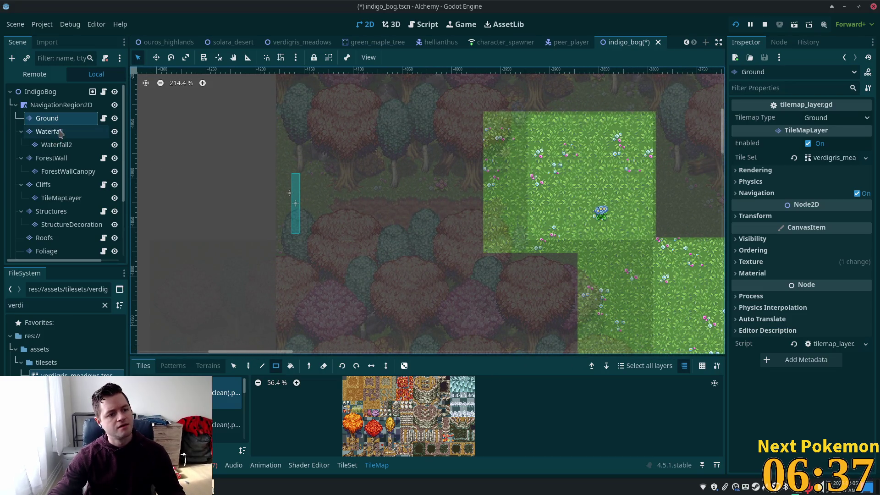
Drag the OurosHighlandsWestExit warp zone right to the dirt path's end between the trees.
scroll(62, 183, down, 4)
click(59, 235)
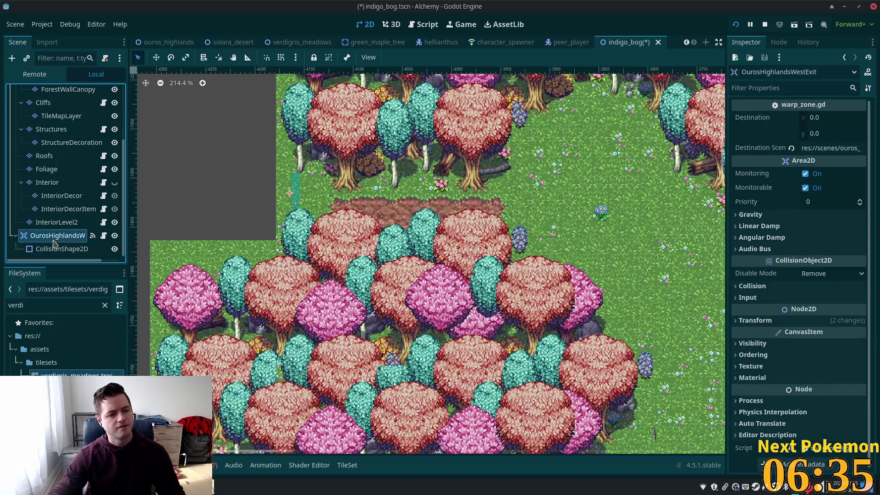
click(155, 58)
drag(292, 193, 467, 192)
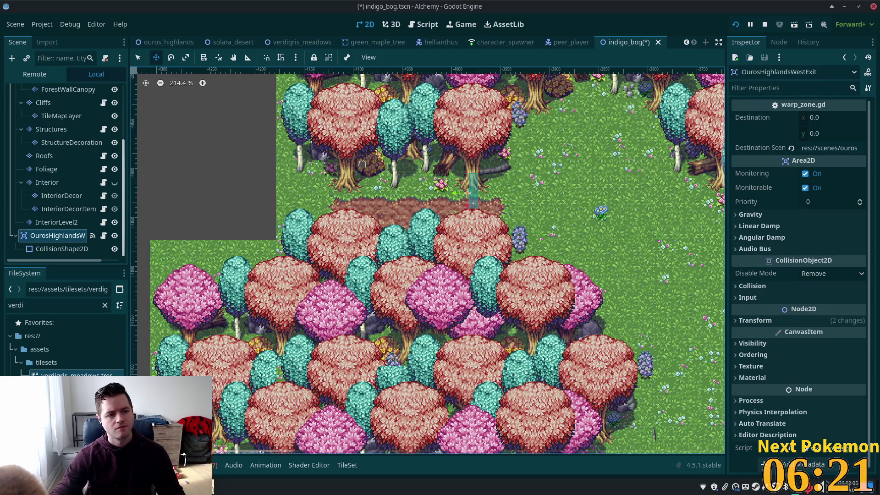
drag(472, 193, 482, 193)
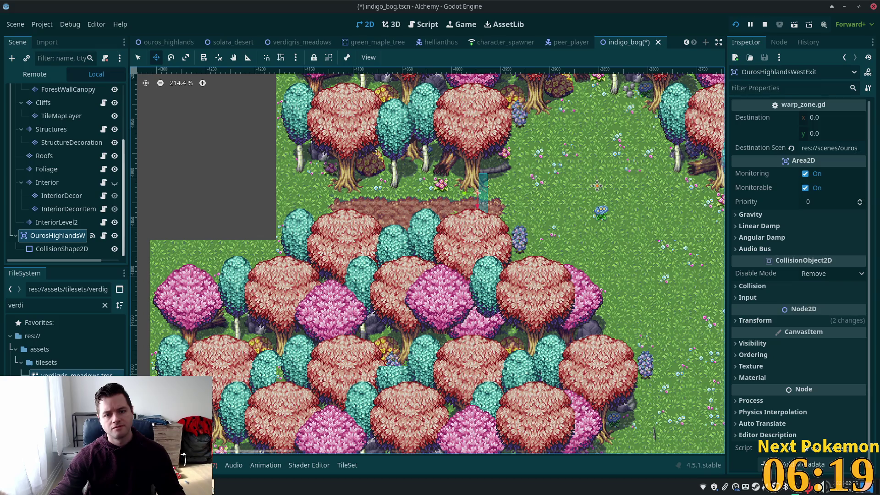
drag(596, 187, 376, 233)
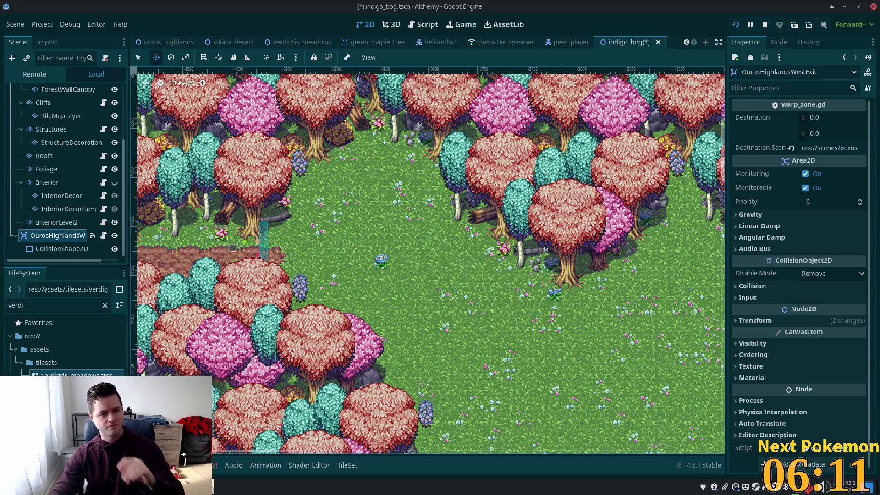
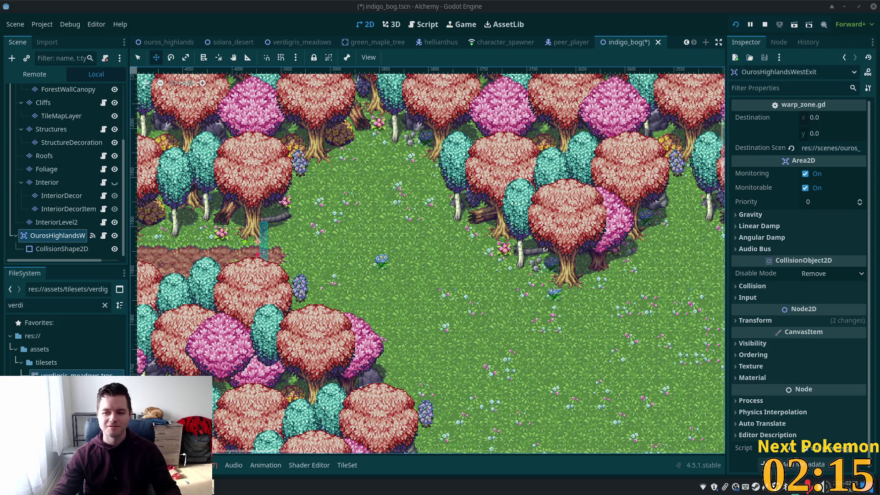
Look over the indigo_bog map and forest edge, then switch to the verdigris_meadows scene.
scroll(321, 217, down, 5)
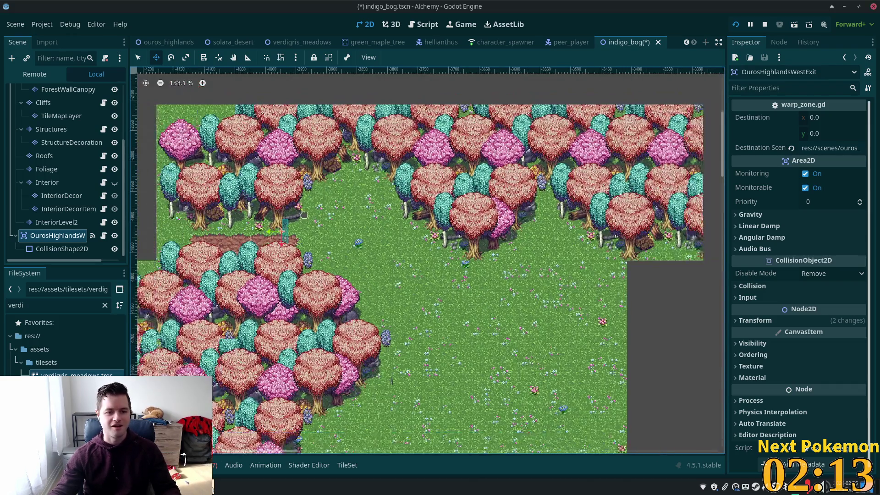
scroll(304, 215, down, 1)
drag(304, 215, 522, 273)
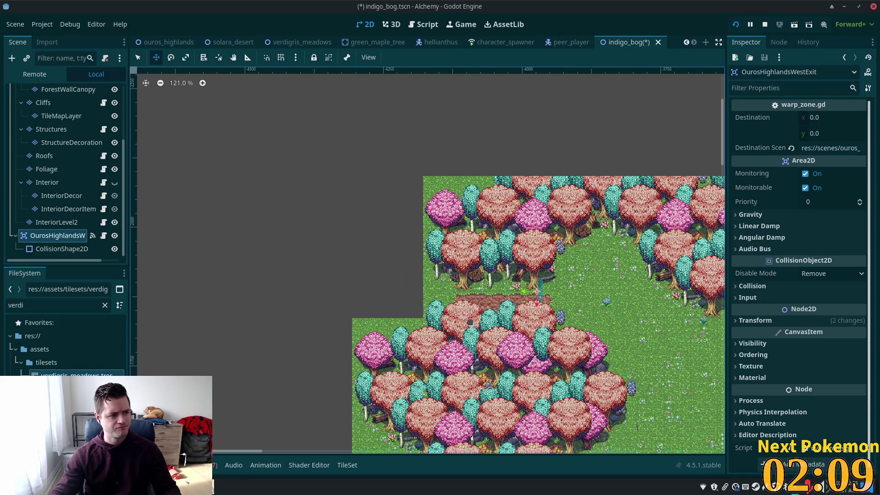
scroll(469, 316, up, 6)
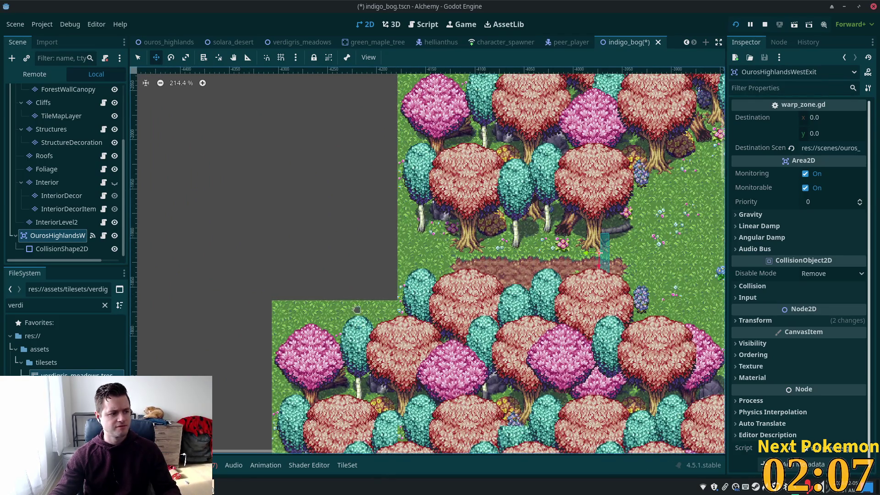
scroll(349, 290, down, 3)
drag(377, 284, 438, 296)
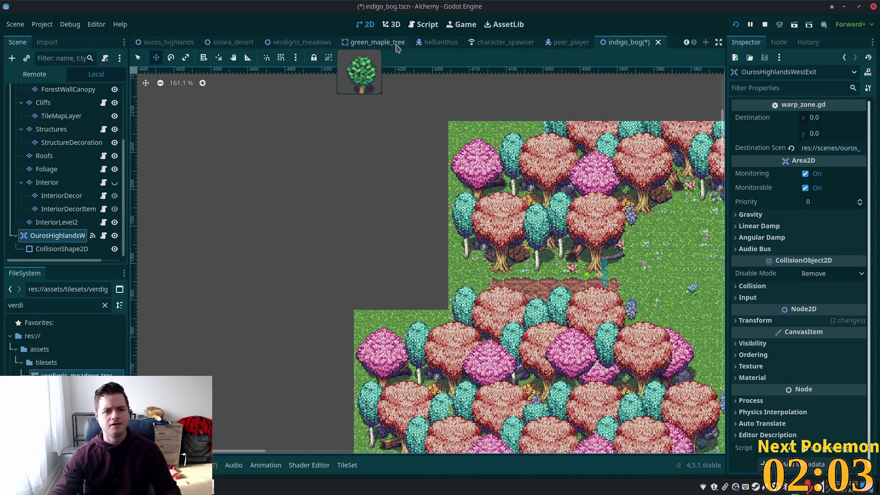
click(300, 43)
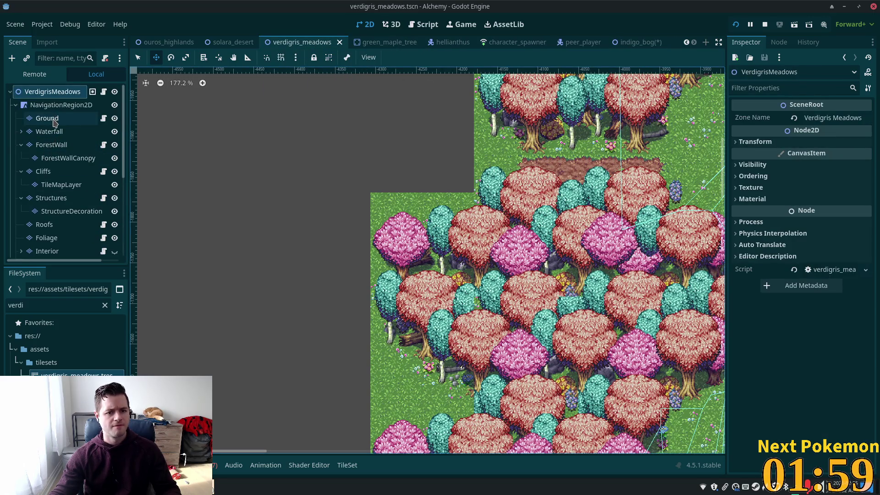
Select the ForestWall layer and the green-and-pink tree-wall tile source, picking a tree block.
click(53, 145)
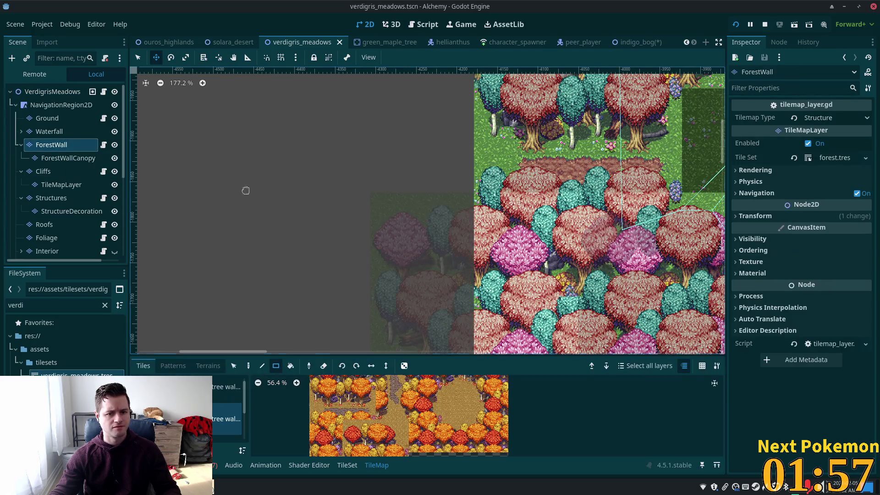
click(227, 433)
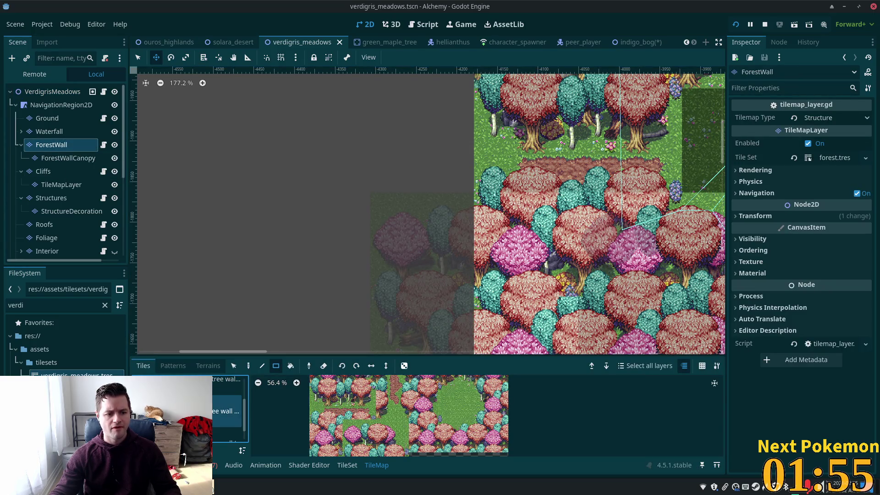
click(325, 402)
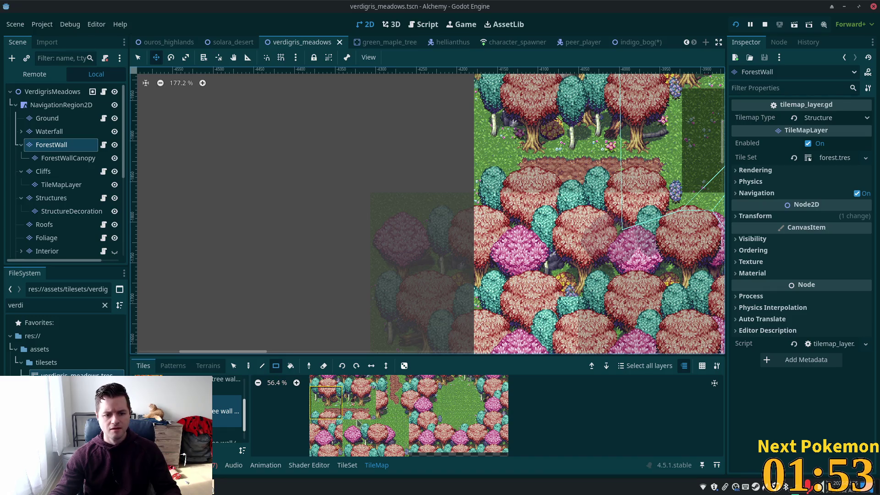
click(359, 402)
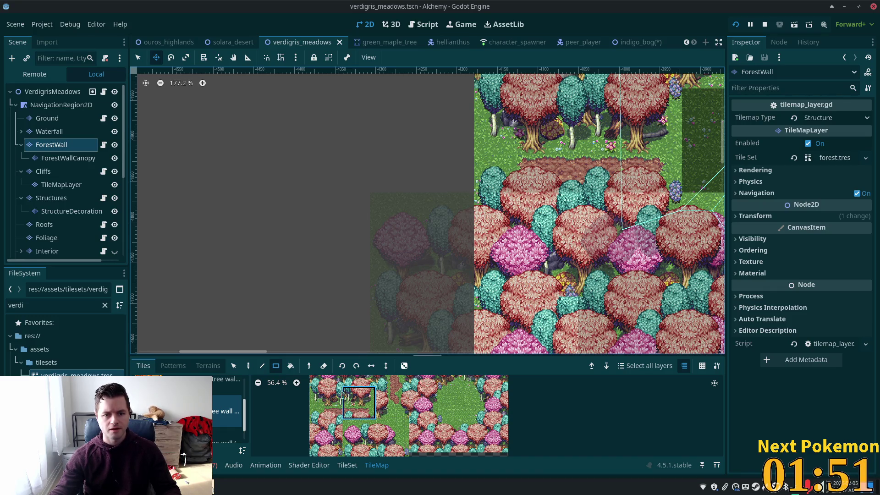
Switch to single-tile painting and pick the pink tree tile.
click(248, 365)
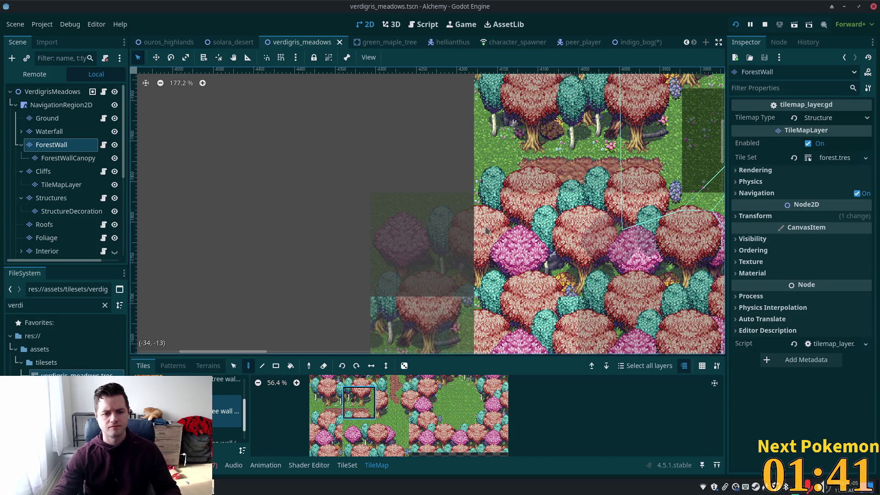
click(337, 394)
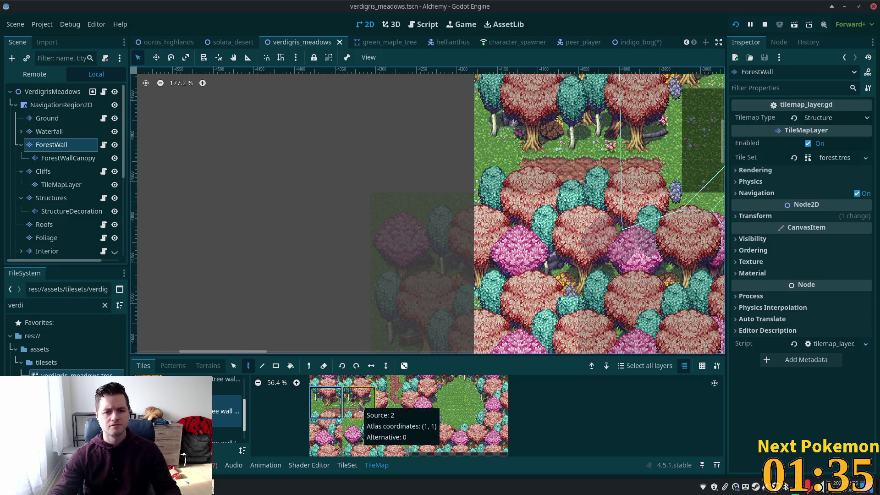
click(359, 404)
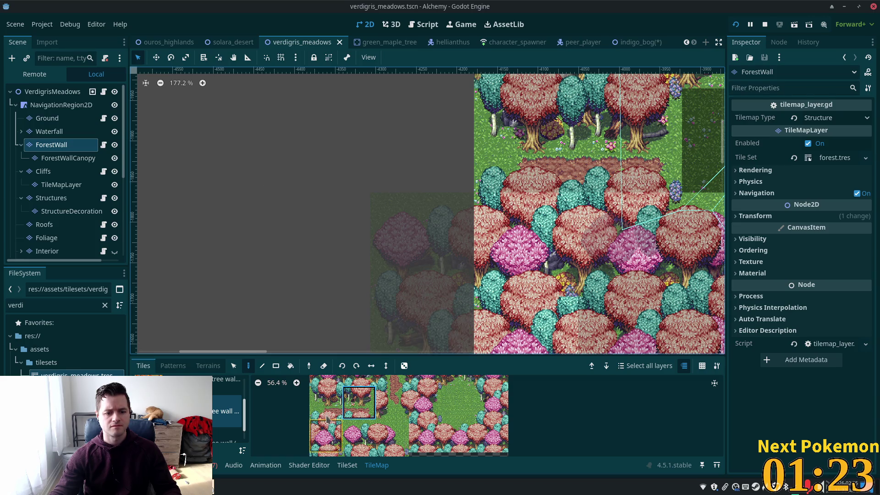
click(458, 435)
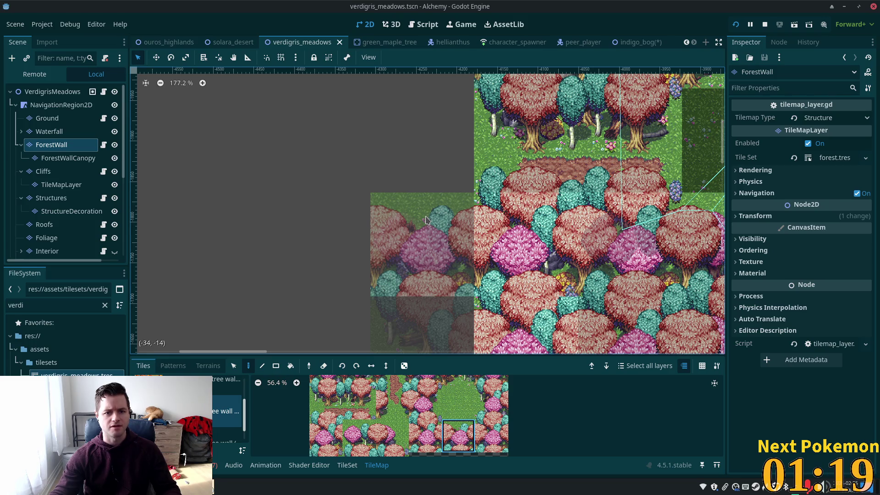
Paint pink tree tiles into the empty upper-left ForestWall cells.
click(426, 220)
scroll(526, 137, up, 2)
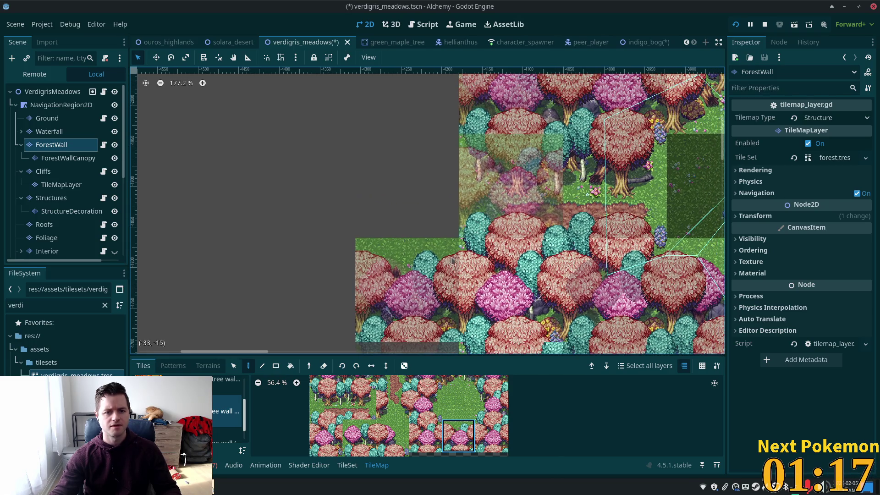
click(460, 377)
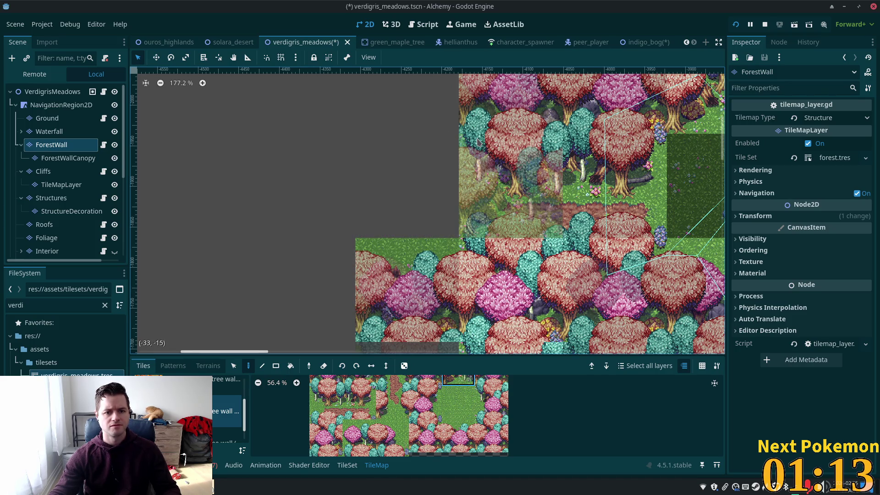
scroll(481, 239, up, 2)
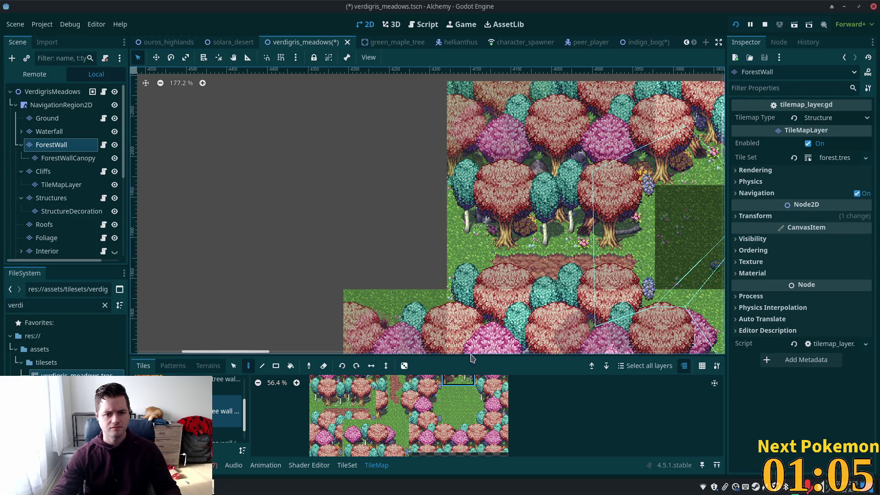
click(437, 381)
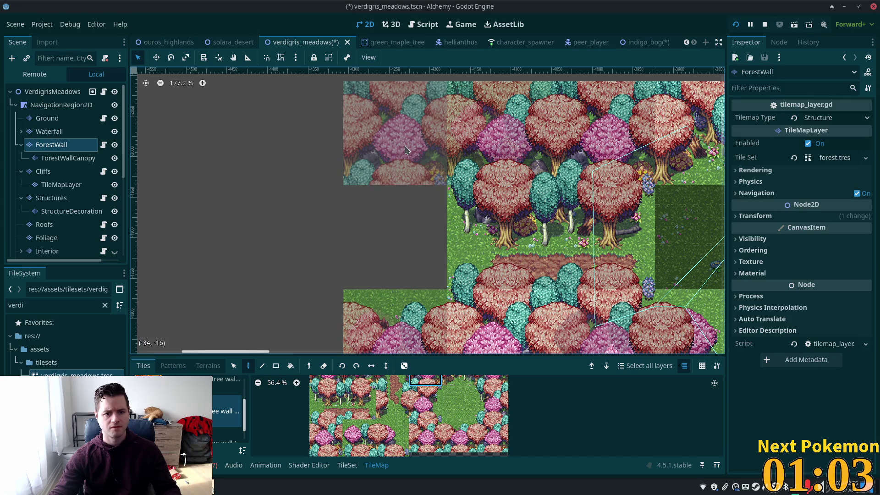
click(405, 149)
click(425, 403)
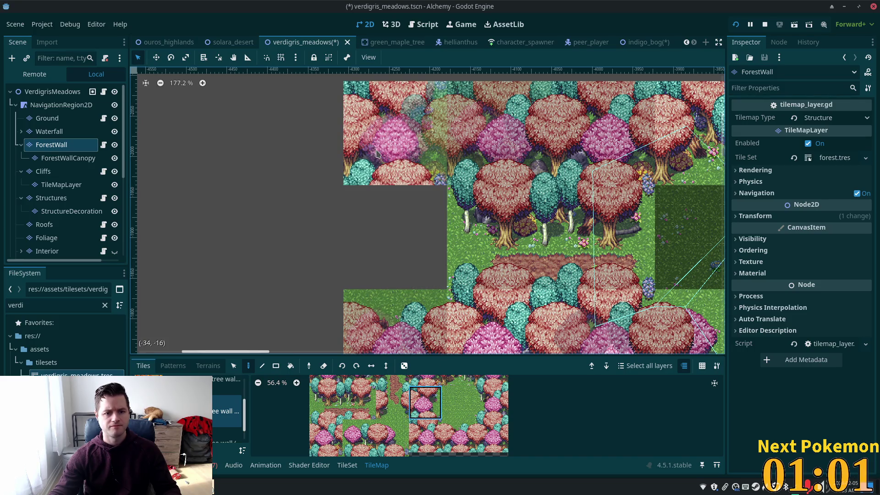
scroll(390, 412, down, 3)
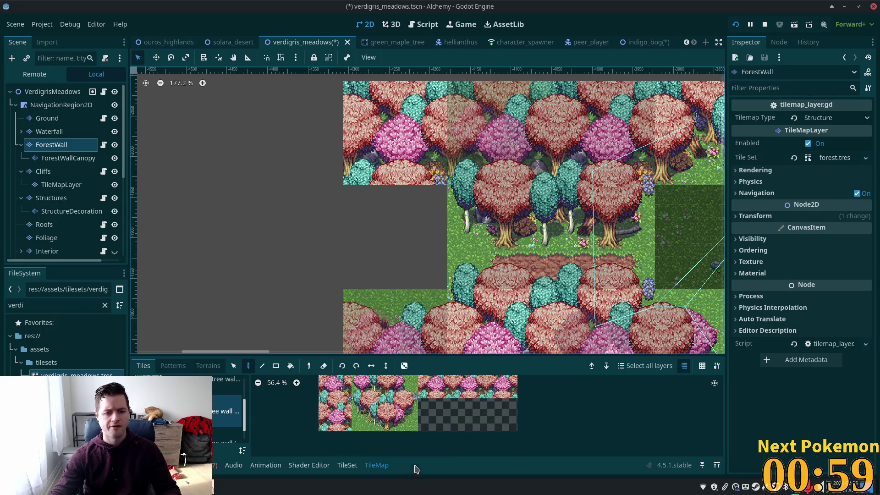
click(402, 414)
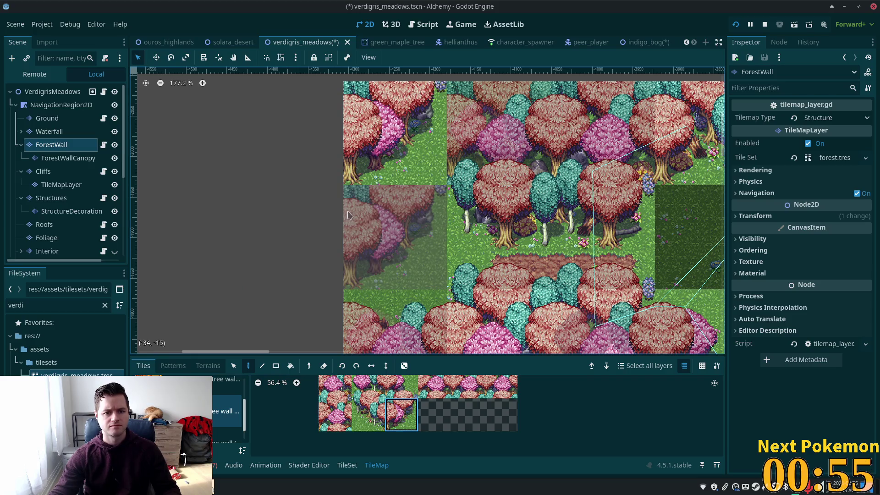
click(417, 170)
Add a grass-and-tree tile and another pink tree tile to the top-left forest area.
scroll(478, 421, up, 1)
scroll(426, 408, up, 1)
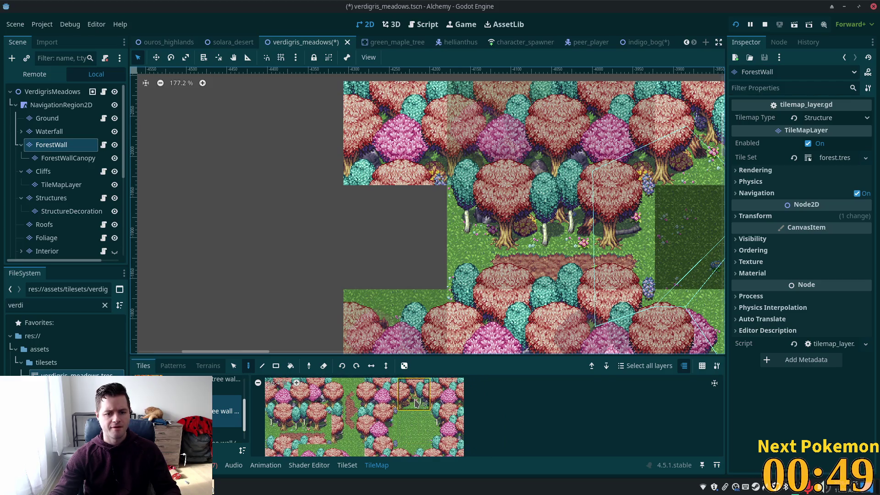
click(415, 403)
click(415, 147)
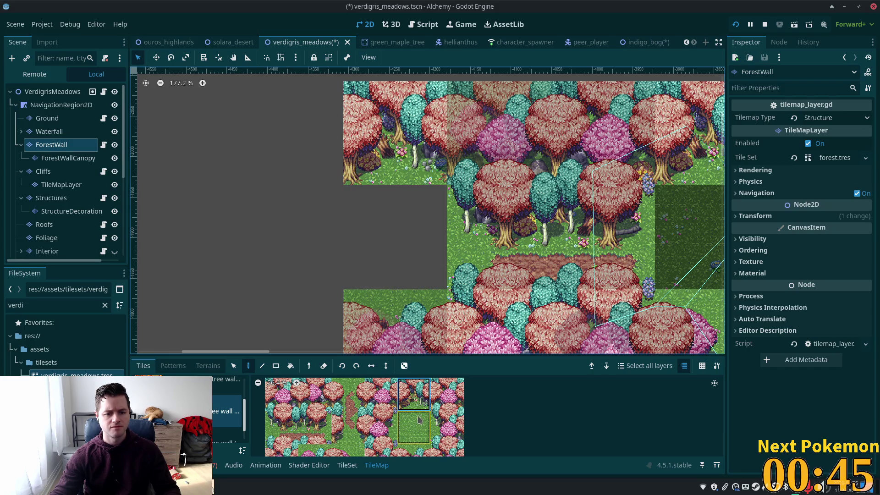
scroll(384, 428, down, 3)
scroll(384, 428, up, 2)
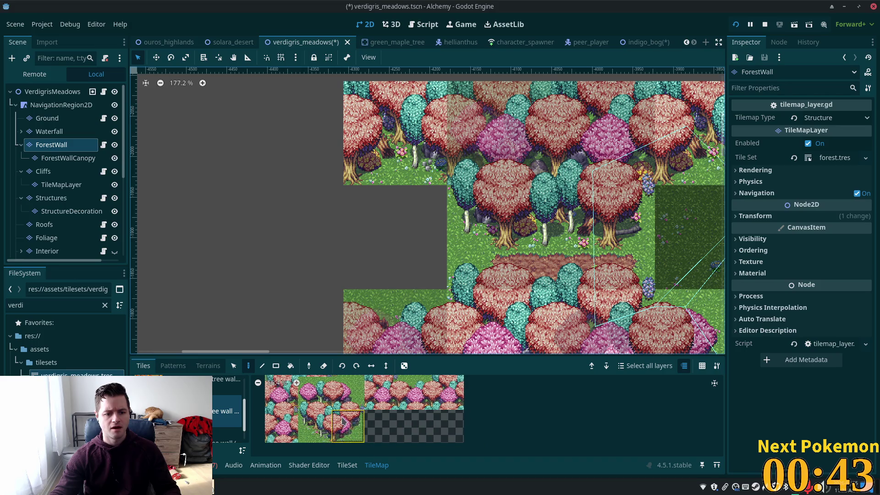
click(362, 414)
click(394, 133)
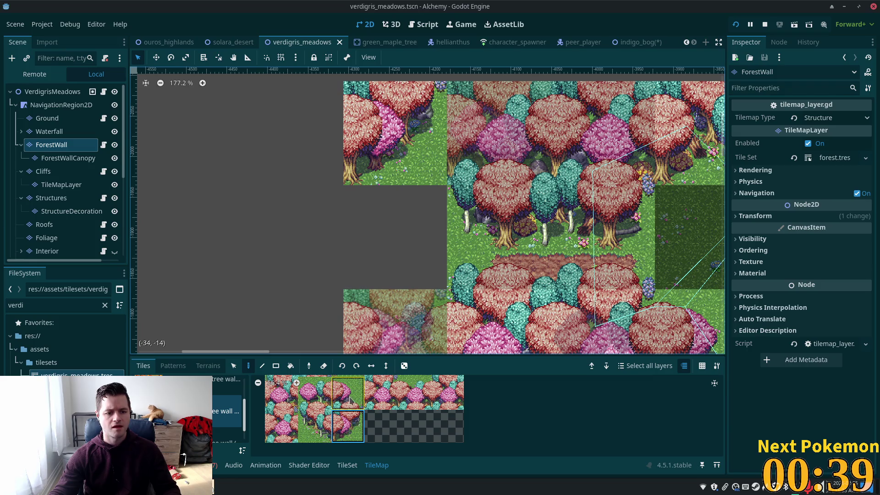
scroll(366, 403, down, 2)
scroll(367, 403, up, 5)
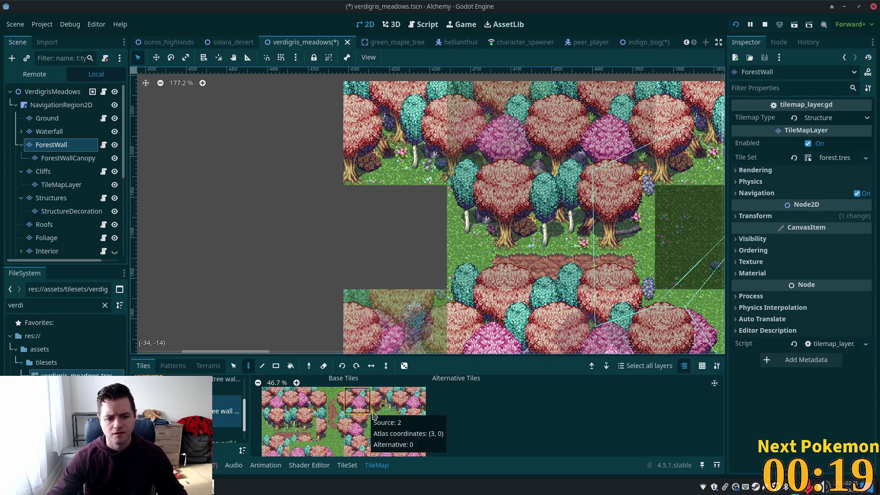
Paint a pink tree tile at the top left and save the verdigris_meadows scene.
click(355, 433)
click(358, 412)
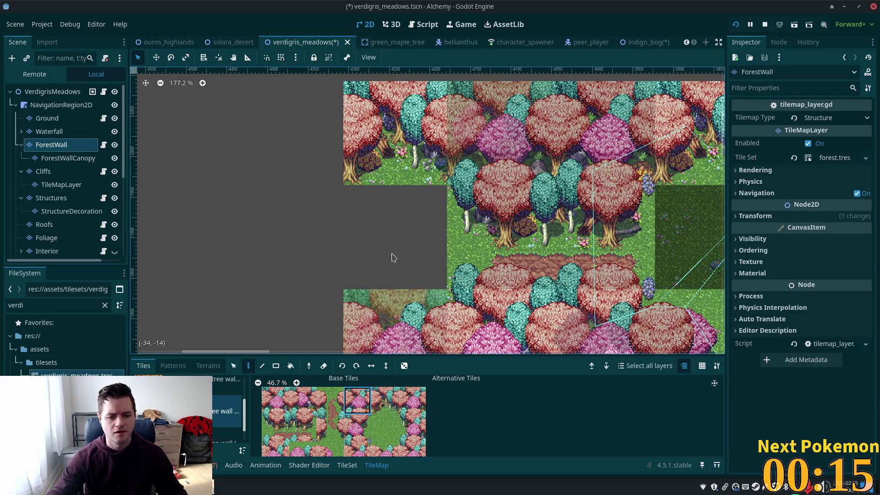
click(397, 128)
key(ctrl+s)
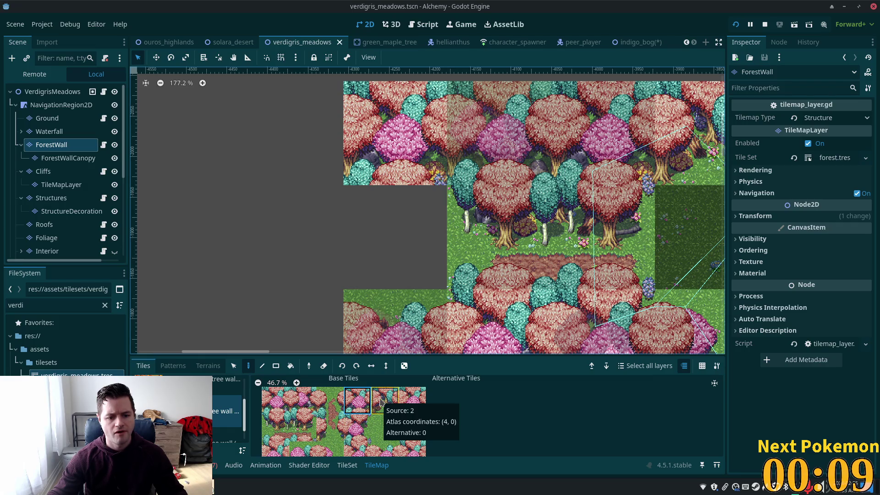
Pick a different tree tile from the forest atlas.
scroll(411, 431, down, 3)
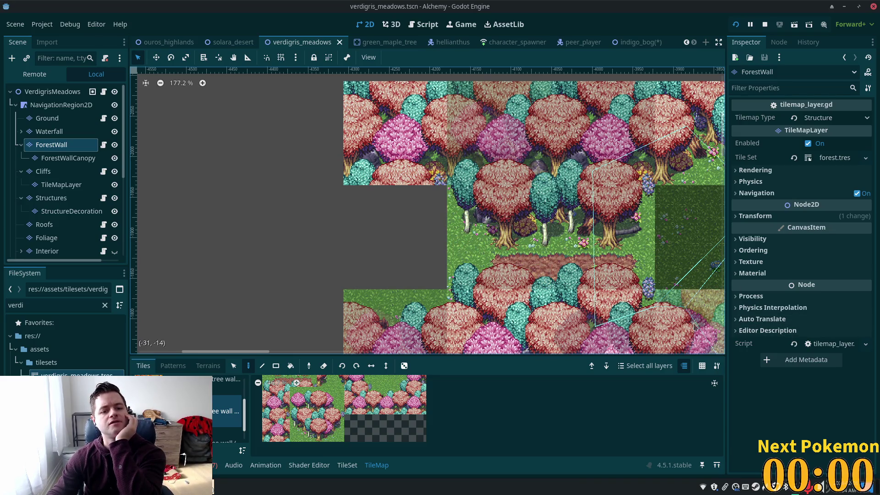
scroll(415, 403, up, 5)
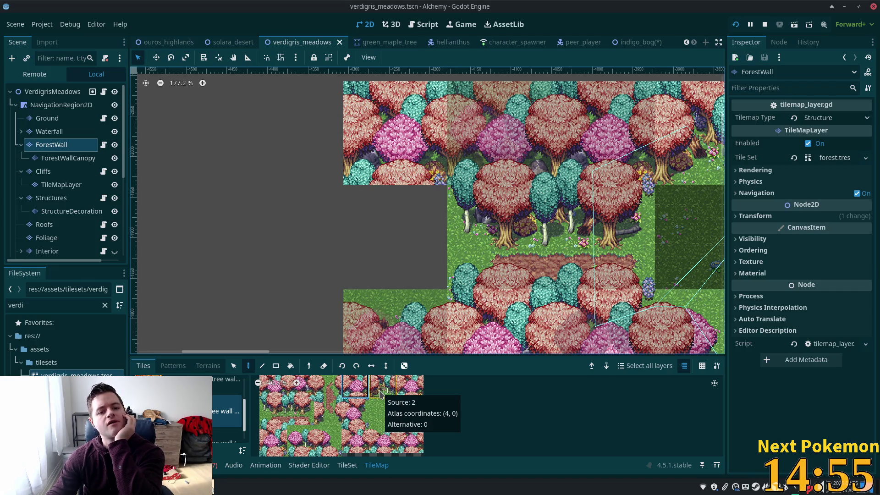
click(380, 393)
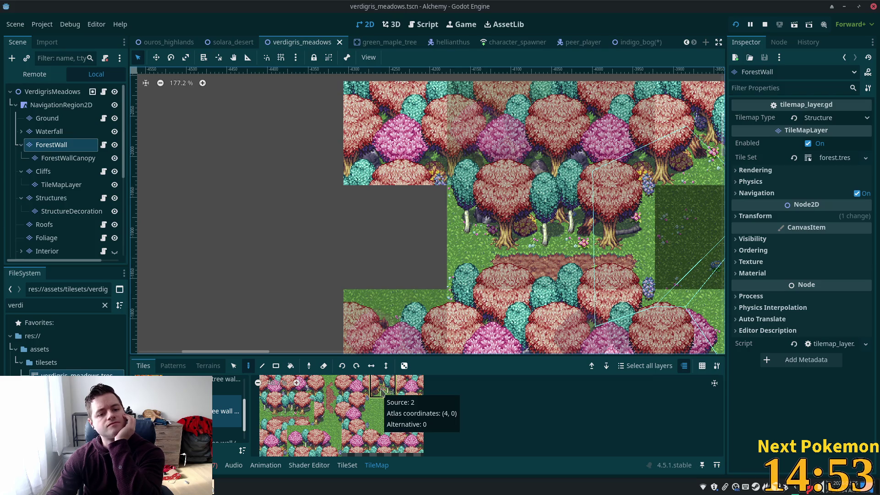
click(302, 413)
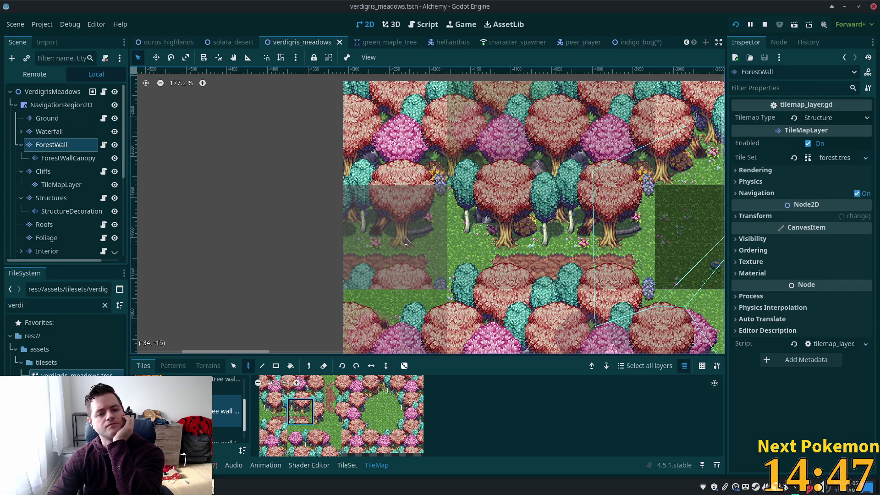
Paint a tree tile near the left grey gap, then select a larger tree block.
click(405, 240)
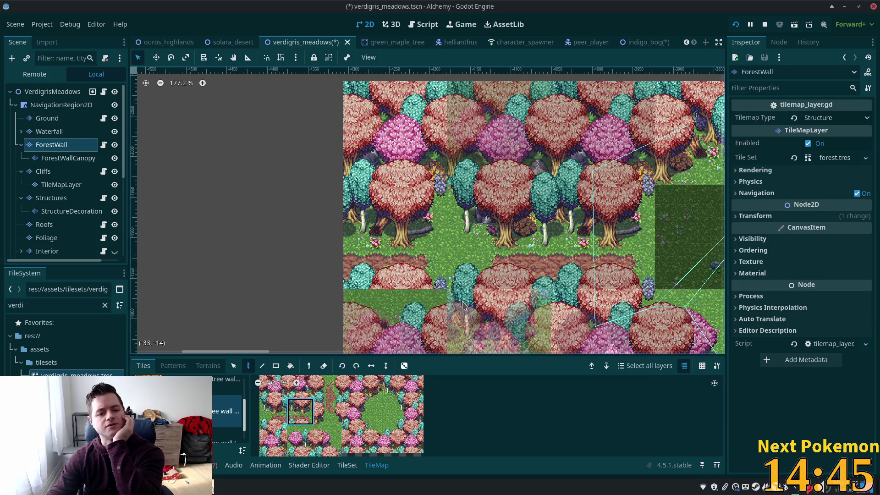
scroll(479, 325, down, 3)
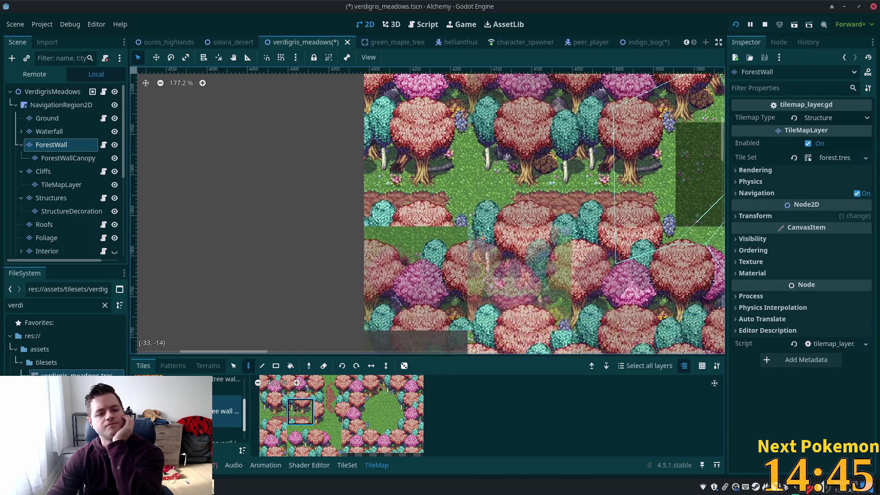
click(311, 432)
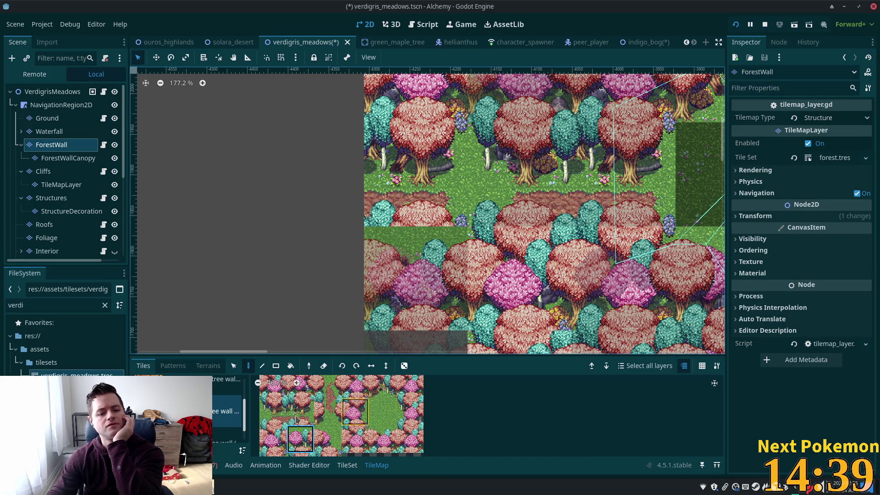
drag(275, 418, 303, 418)
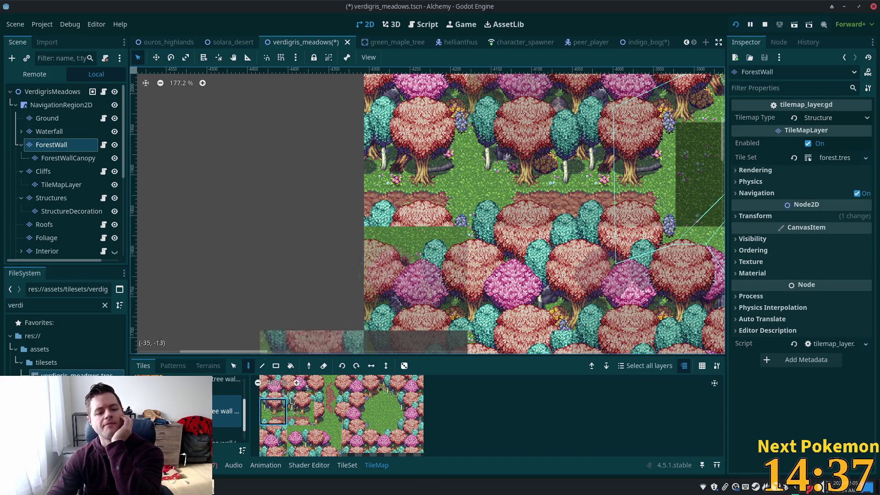
click(273, 438)
click(443, 249)
click(270, 458)
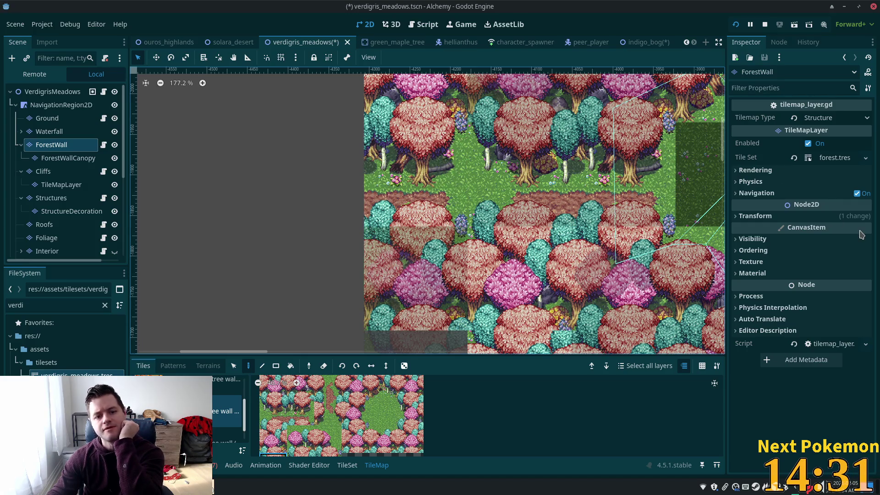
scroll(524, 194, down, 3)
scroll(525, 194, up, 2)
scroll(524, 193, right, 2)
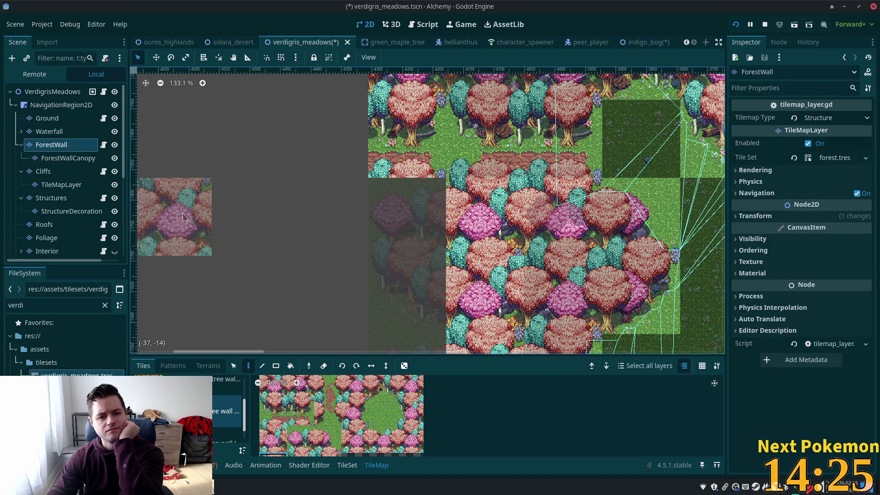
Erase ForestWallCanopy tiles over the left gap and return to the ForestWall layer.
click(68, 158)
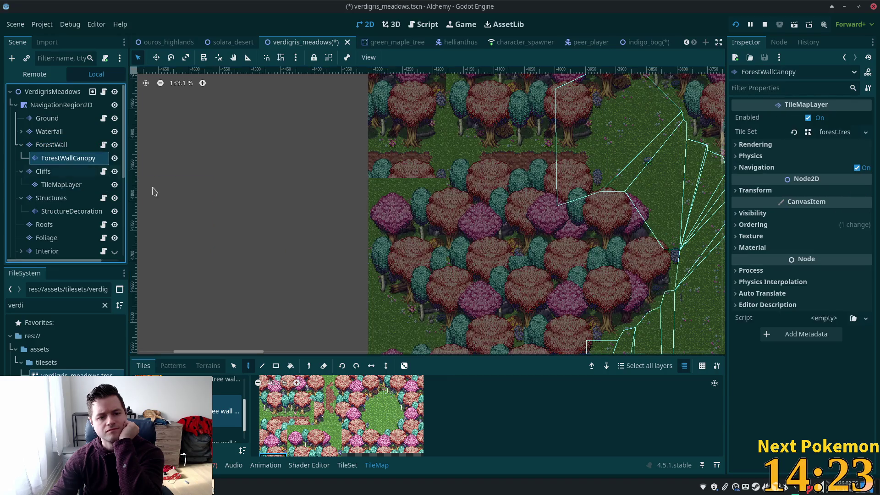
right_click(387, 216)
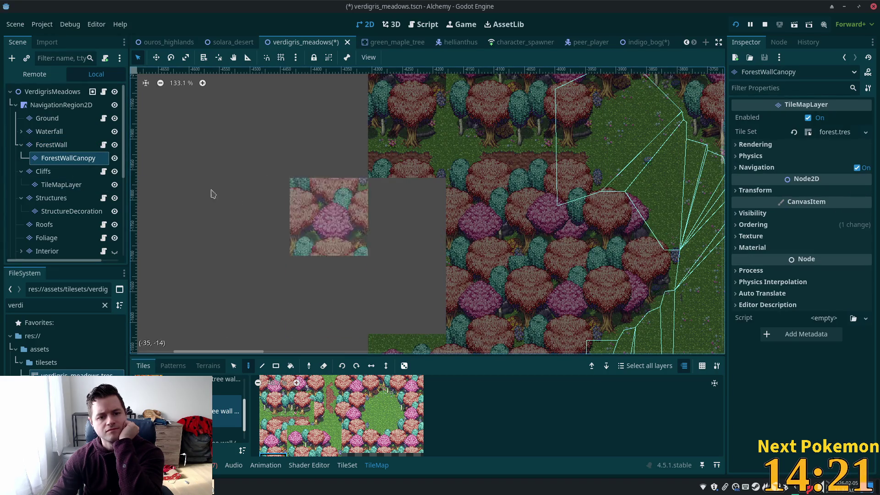
click(50, 145)
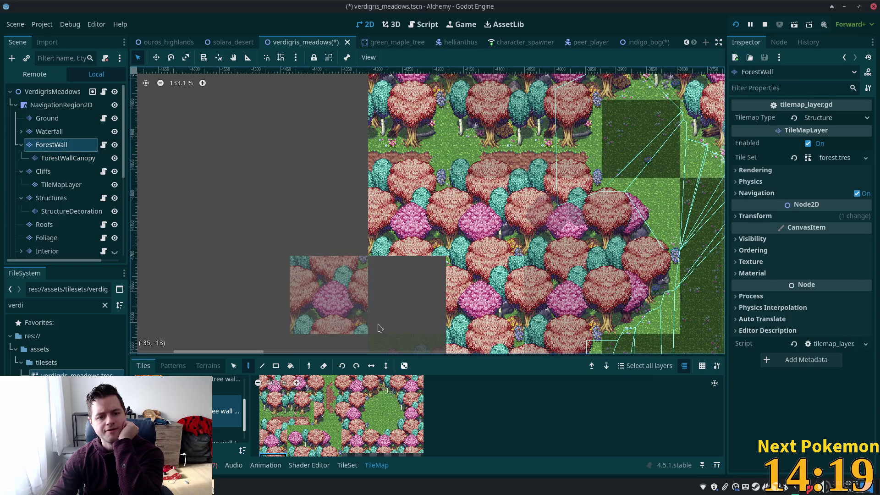
scroll(314, 194, down, 3)
scroll(314, 194, up, 2)
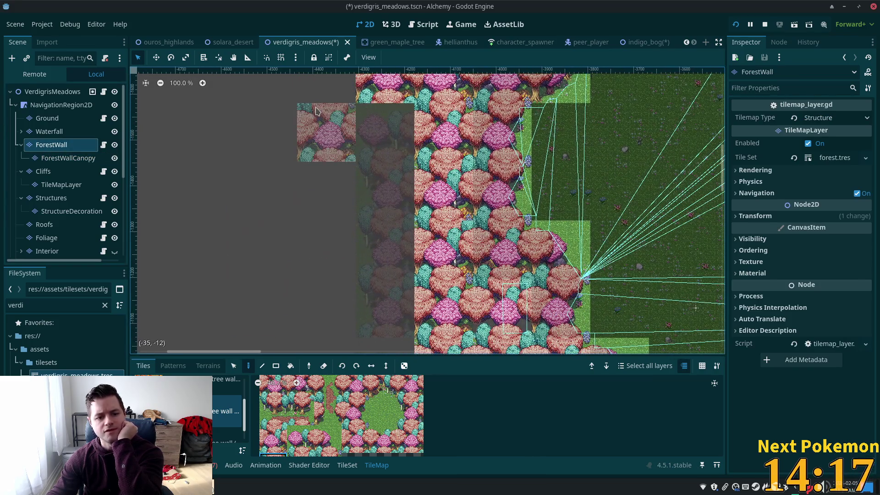
click(69, 158)
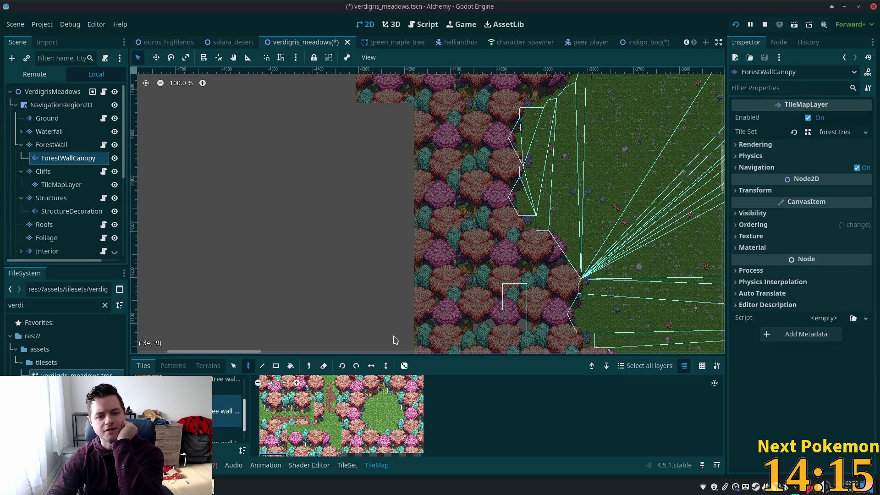
click(50, 145)
Fill the grey gap cells along the left edge with forest tiles and a tree block.
drag(330, 156, 321, 279)
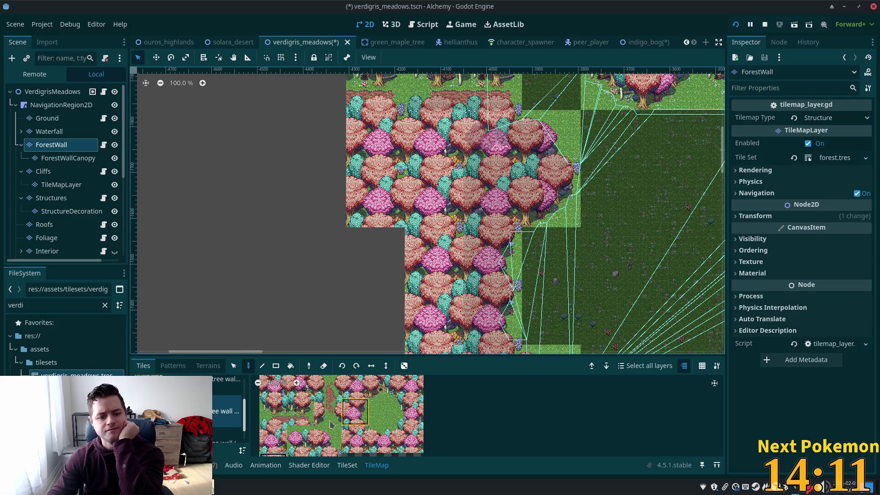
click(273, 439)
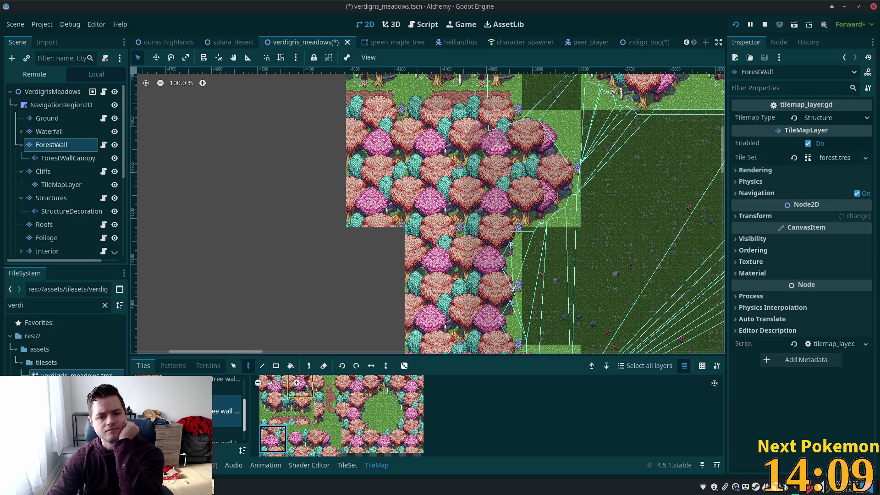
click(376, 274)
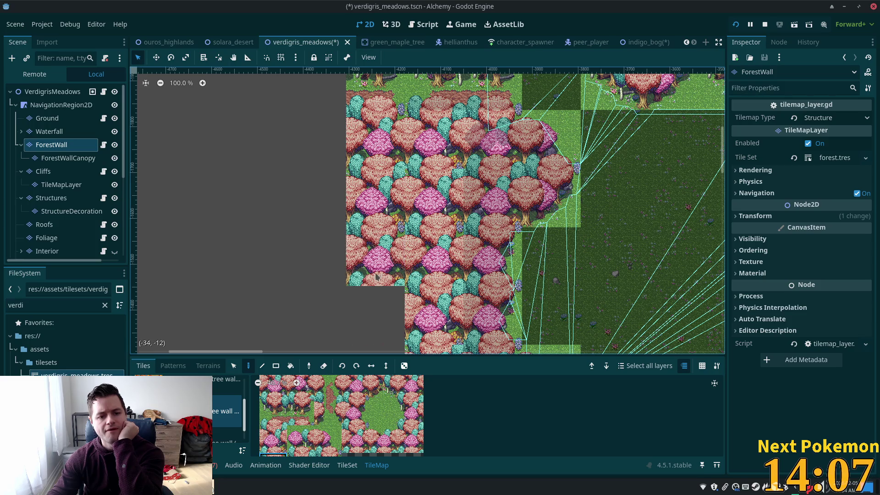
click(375, 316)
scroll(377, 188, down, 3)
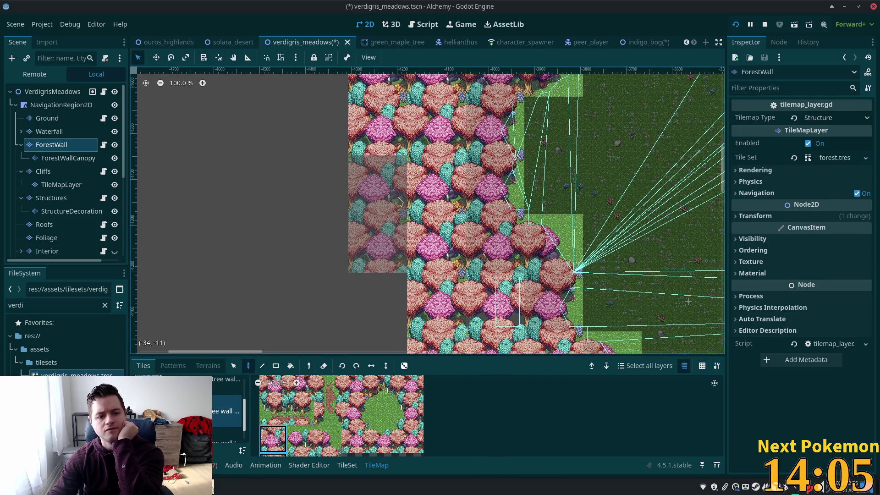
click(389, 321)
mouse_move(390, 320)
mouse_down()
mouse_move(296, 305)
mouse_move(360, 359)
mouse_move(348, 371)
mouse_up()
scroll(393, 206, up, 5)
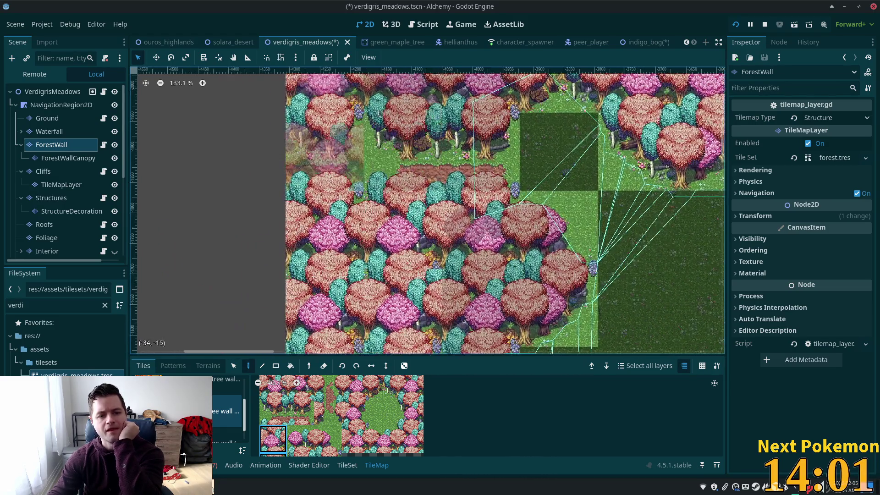
scroll(678, 160, up, 3)
scroll(644, 109, left, 5)
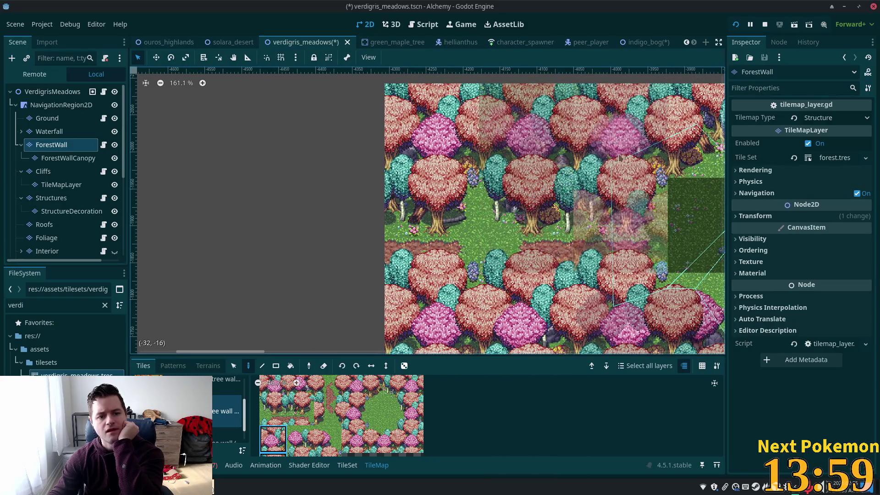
click(493, 135)
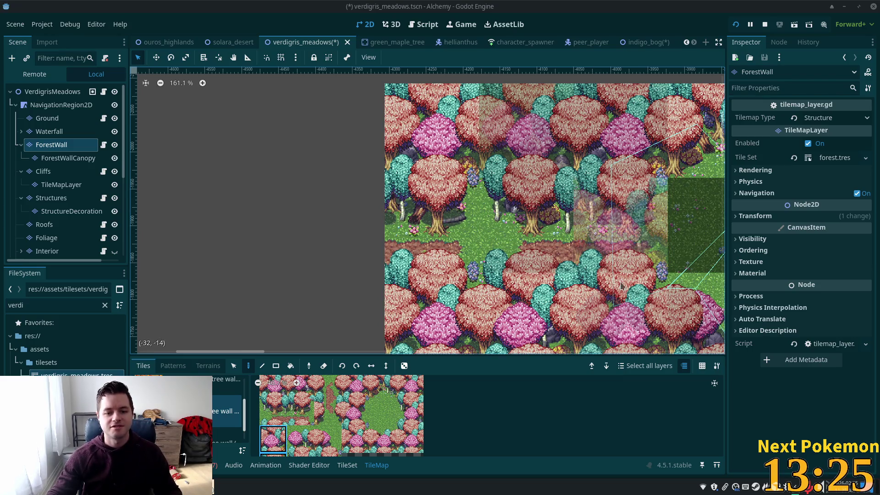
Paint a pink tree block onto the extended left edge of the map.
scroll(658, 268, up, 4)
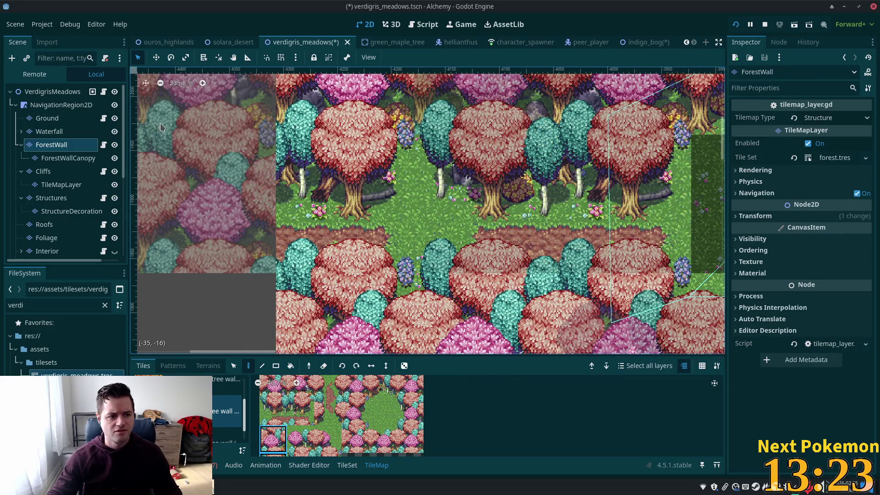
scroll(459, 146, left, 1)
scroll(460, 147, left, 10)
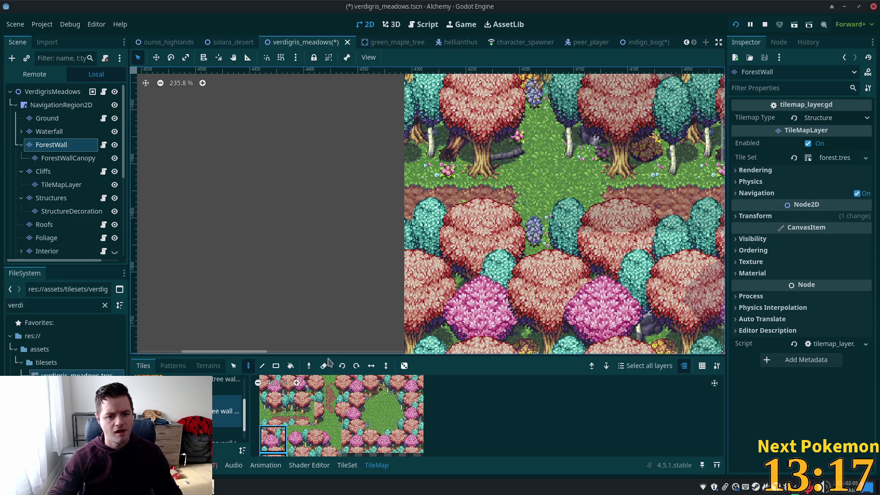
scroll(320, 407, down, 5)
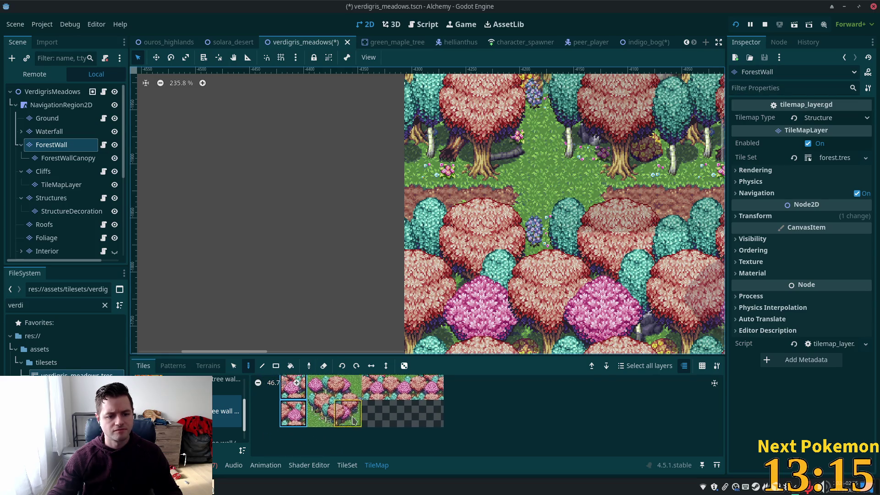
click(330, 397)
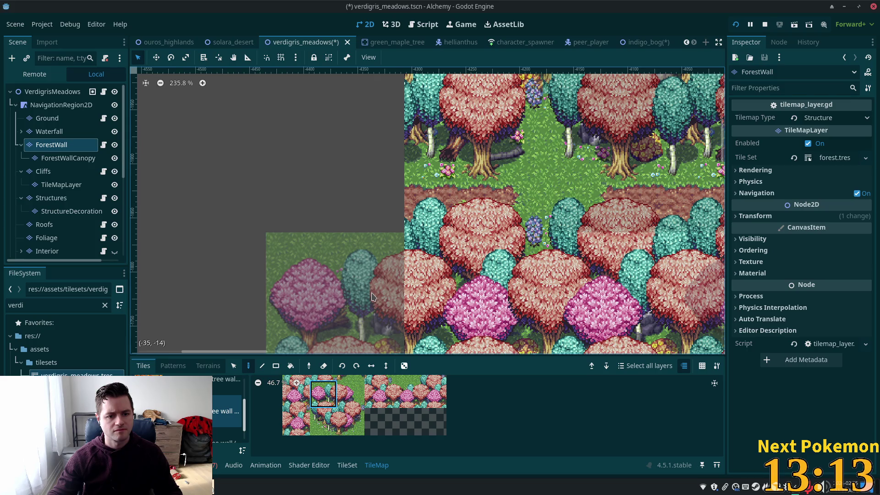
click(372, 296)
Paint another pink tree tile along the map's left edge.
scroll(576, 181, down, 5)
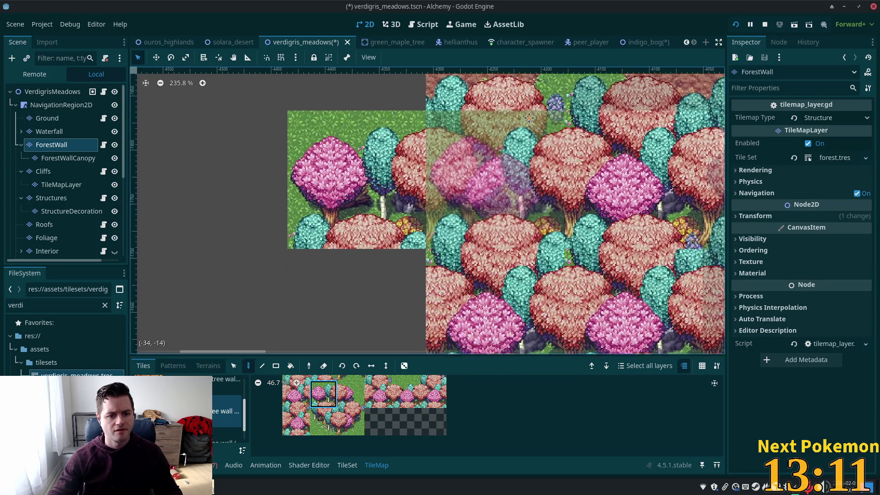
scroll(599, 280, up, 2)
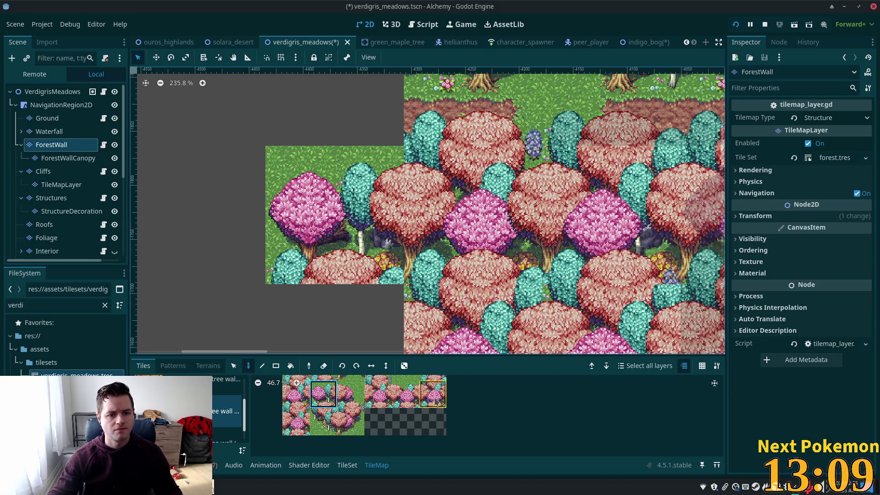
drag(392, 396, 371, 443)
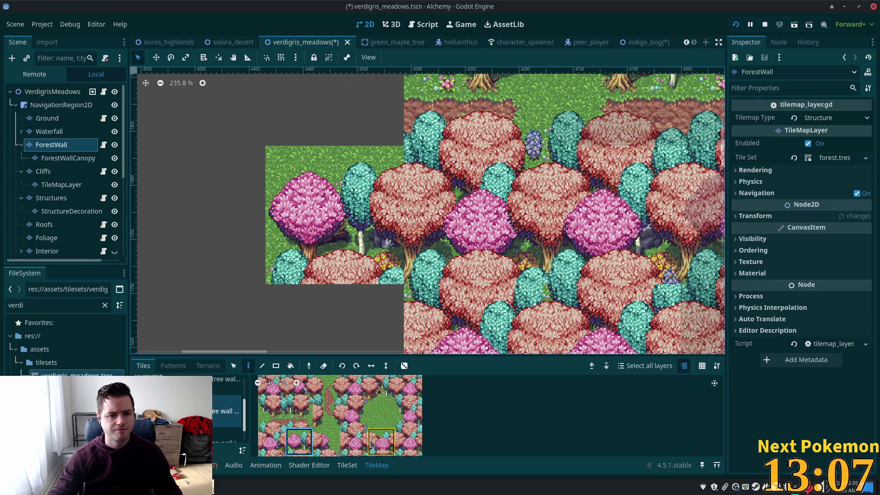
scroll(342, 415, up, 2)
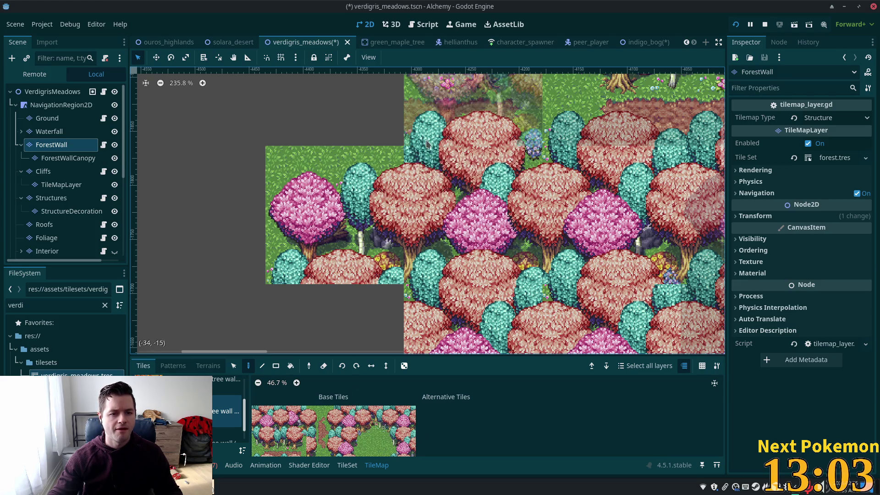
click(310, 412)
scroll(317, 421, down, 2)
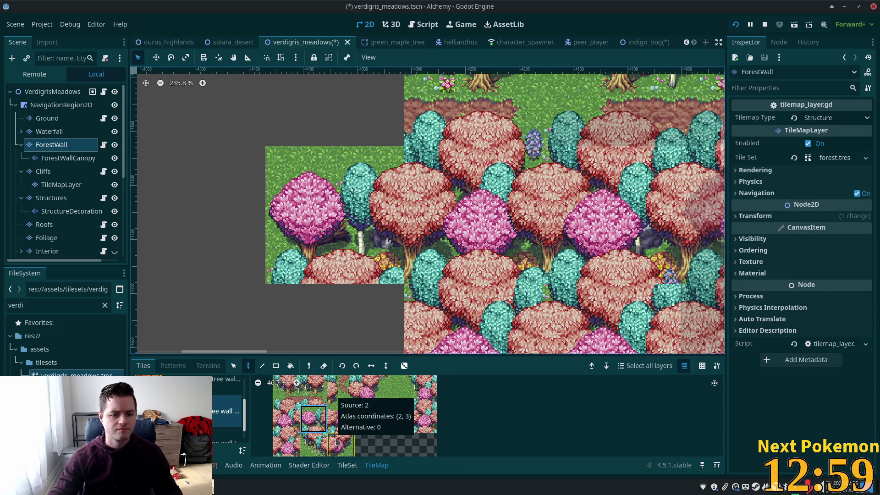
click(291, 413)
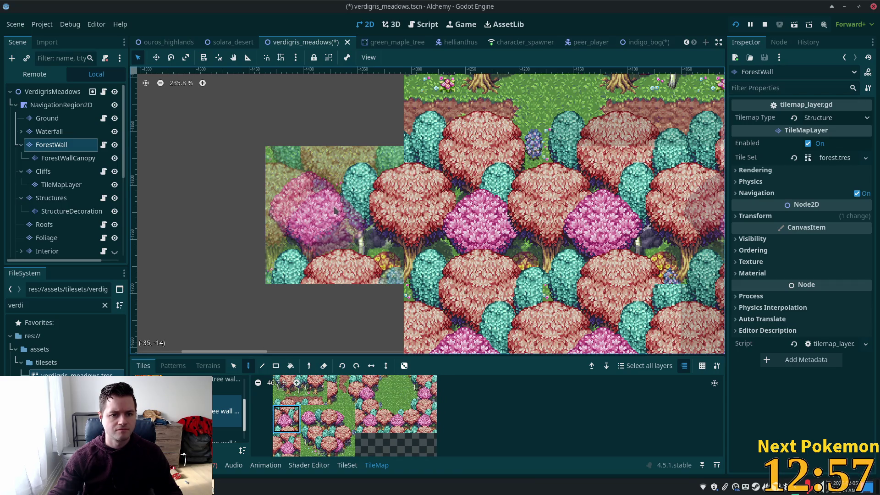
click(335, 206)
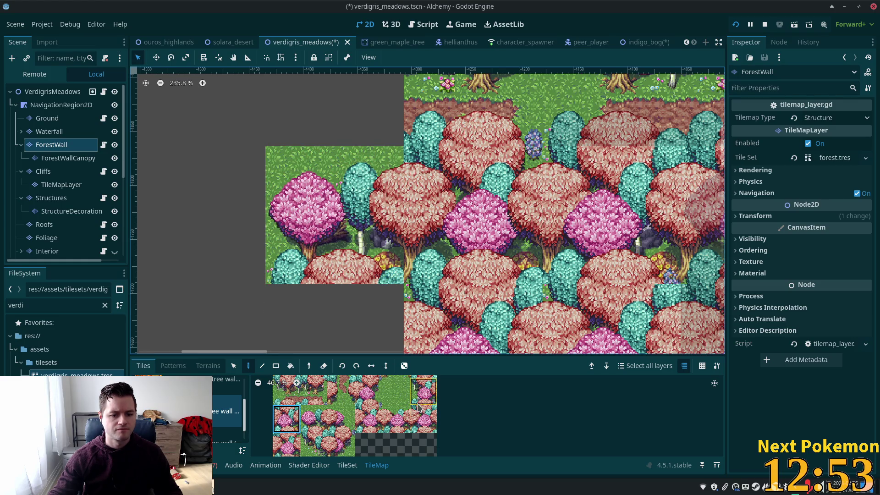
Pick a tree-and-grass block from the atlas's top-left corner.
click(403, 423)
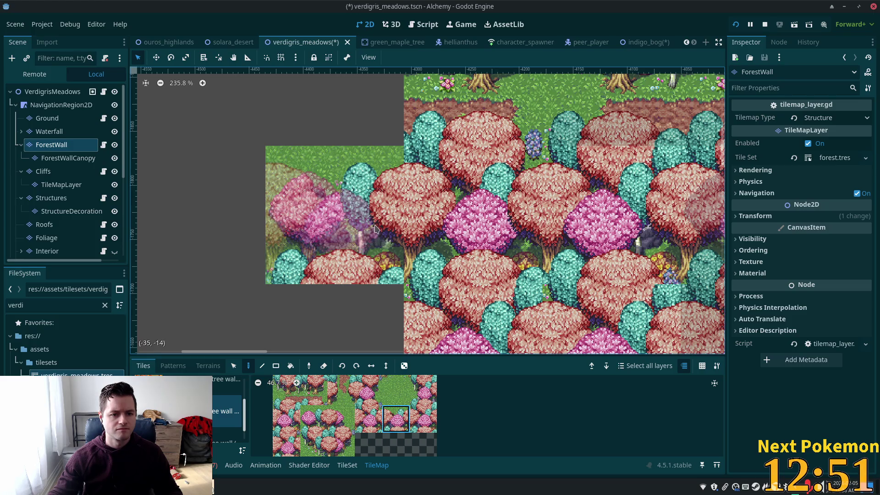
scroll(316, 439, up, 2)
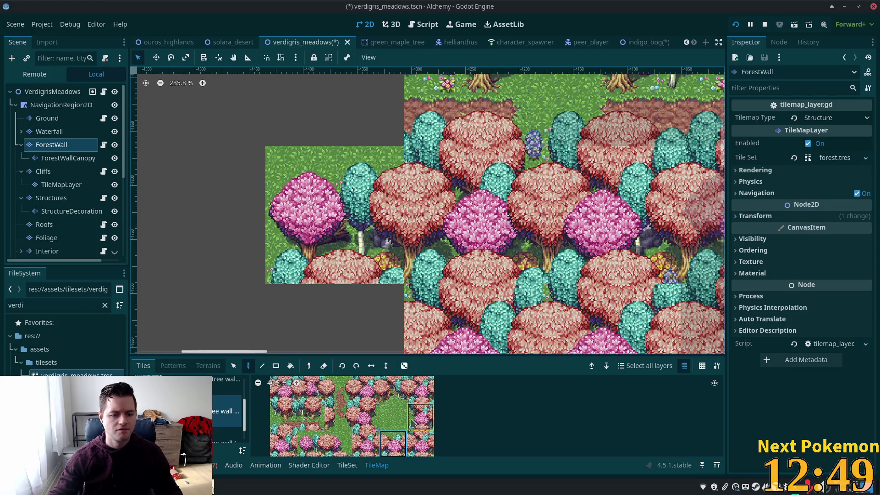
click(315, 443)
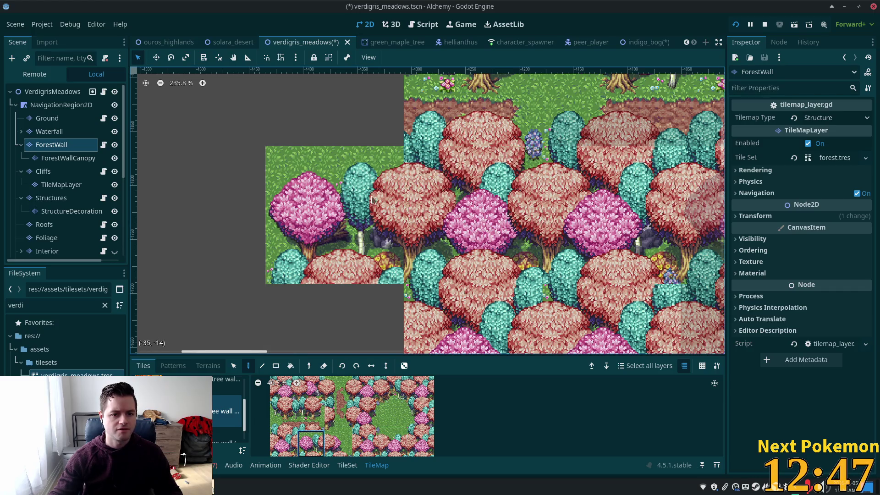
drag(560, 296, 573, 353)
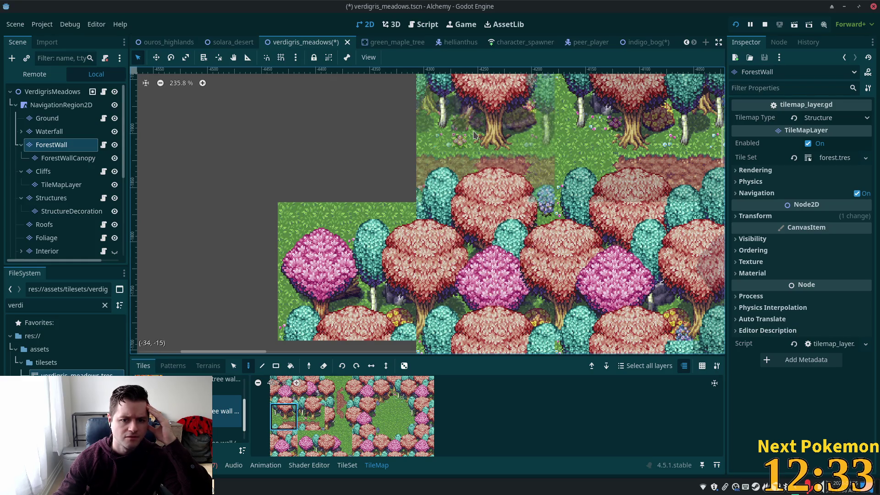
Paint pink tree tiles and a grass path row continuing leftward along the left edge.
click(283, 443)
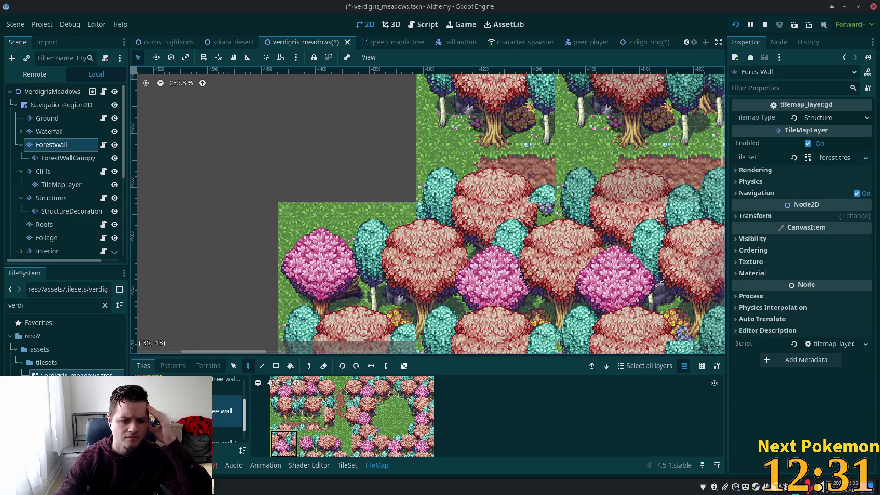
click(484, 236)
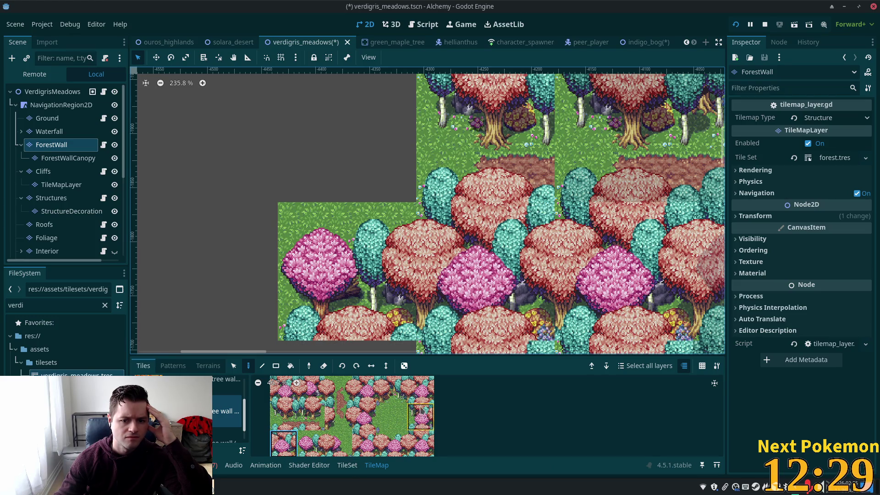
drag(529, 285, 445, 340)
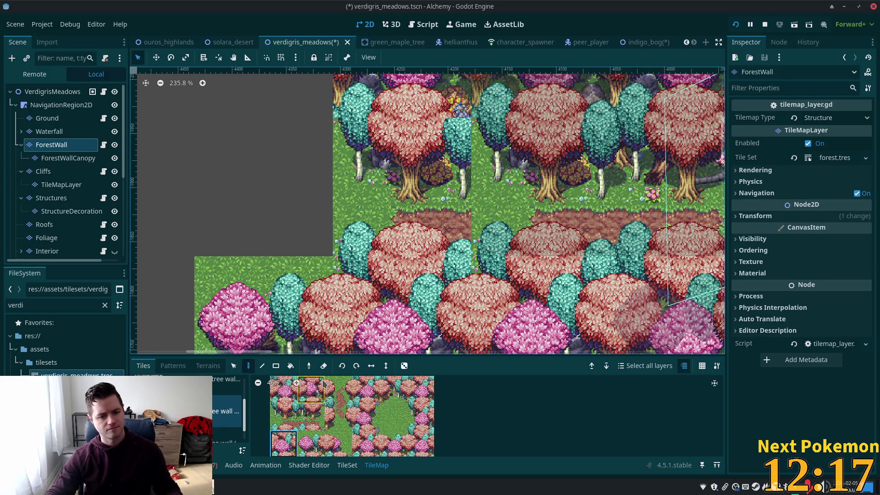
click(286, 415)
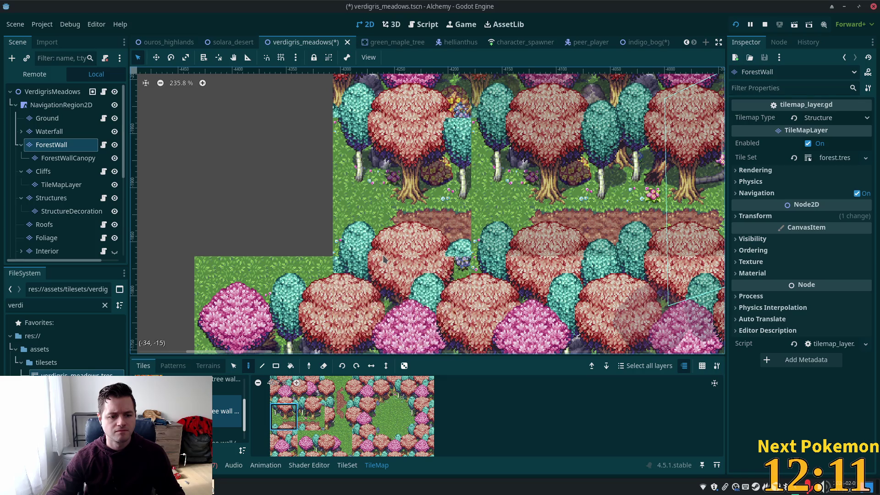
click(334, 277)
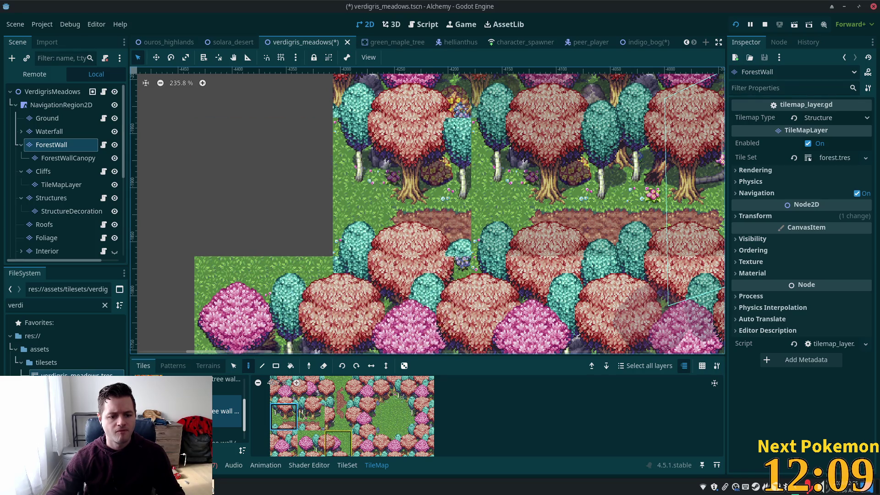
click(304, 419)
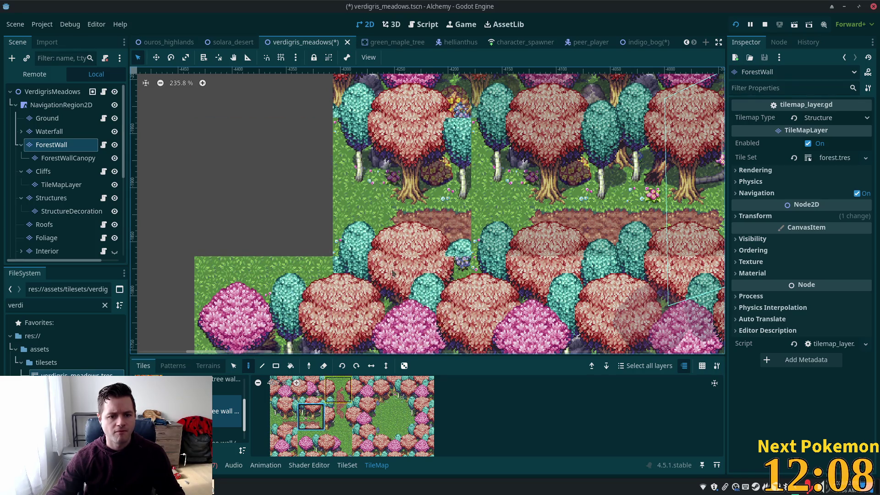
click(415, 216)
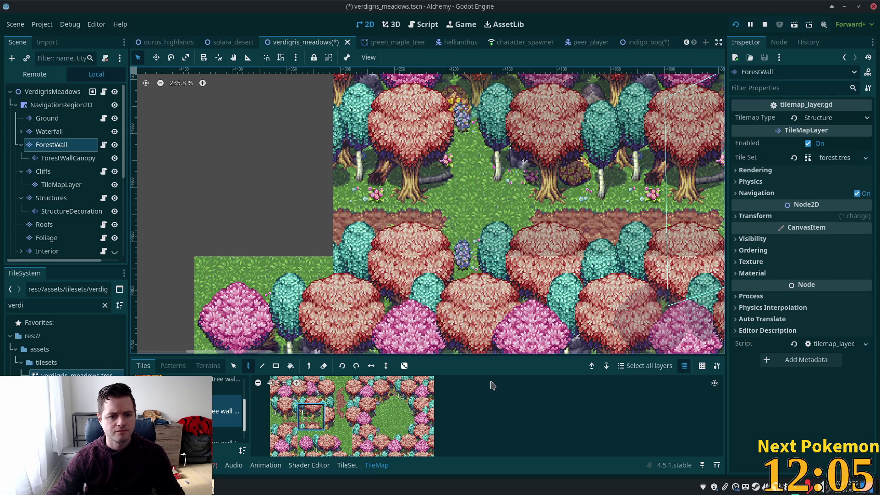
Paint more tree blocks along the map's left edge.
click(283, 416)
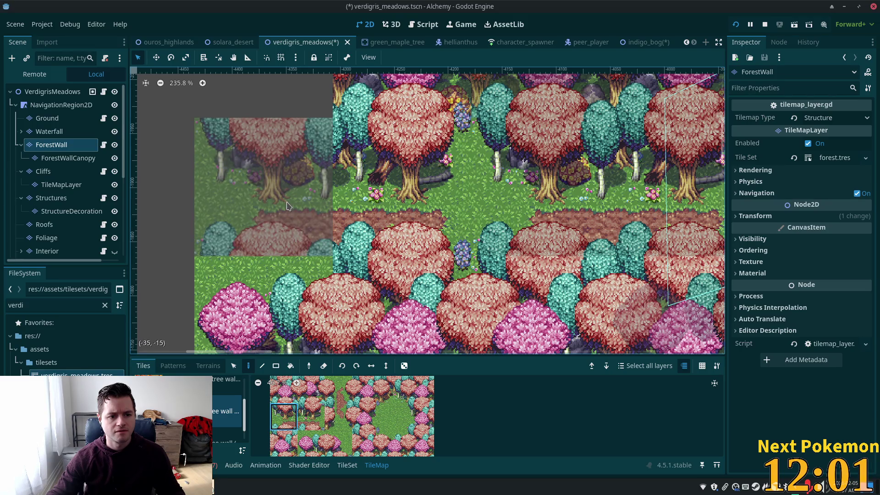
scroll(412, 320, down, 3)
click(283, 444)
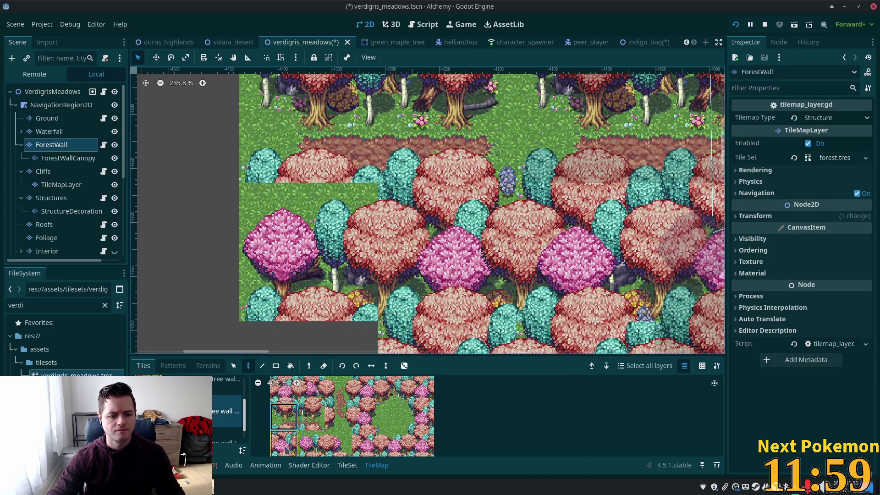
click(301, 228)
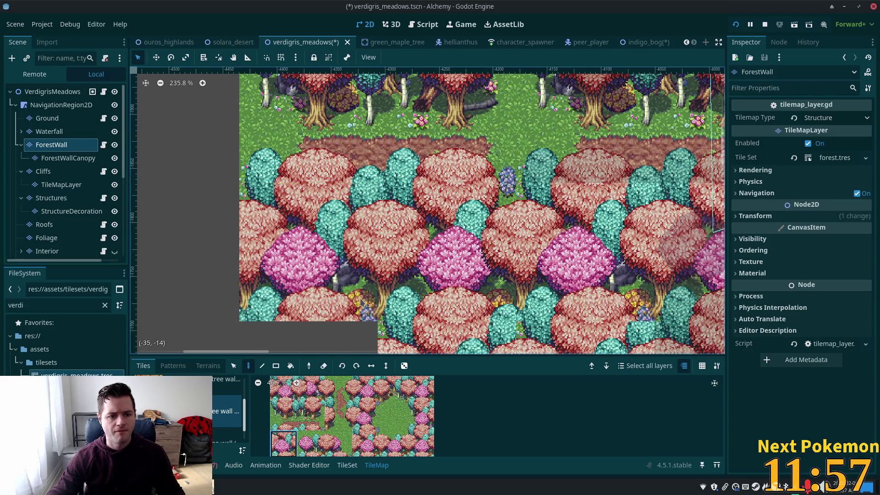
drag(363, 304, 501, 191)
scroll(501, 191, down, 1)
scroll(500, 191, down, 5)
scroll(417, 160, right, 3)
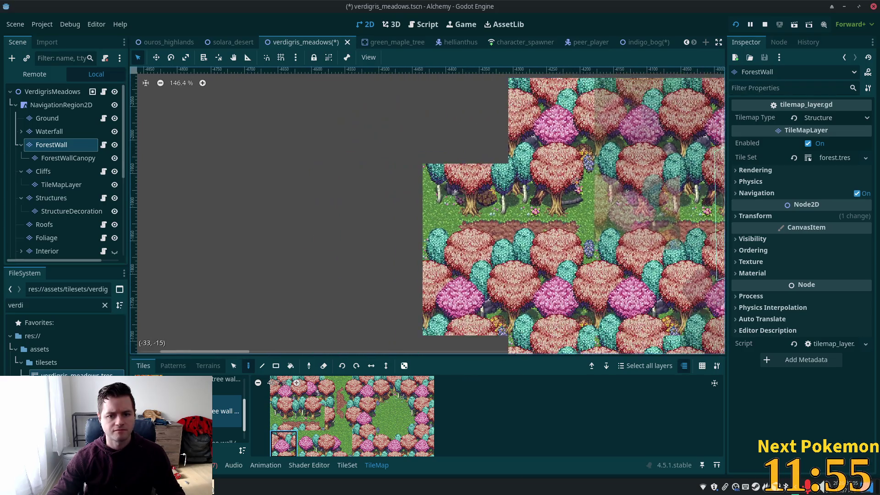
Paint a pink tree cluster and fill the empty grey area on the left with forest.
scroll(458, 179, down, 2)
scroll(458, 178, left, 4)
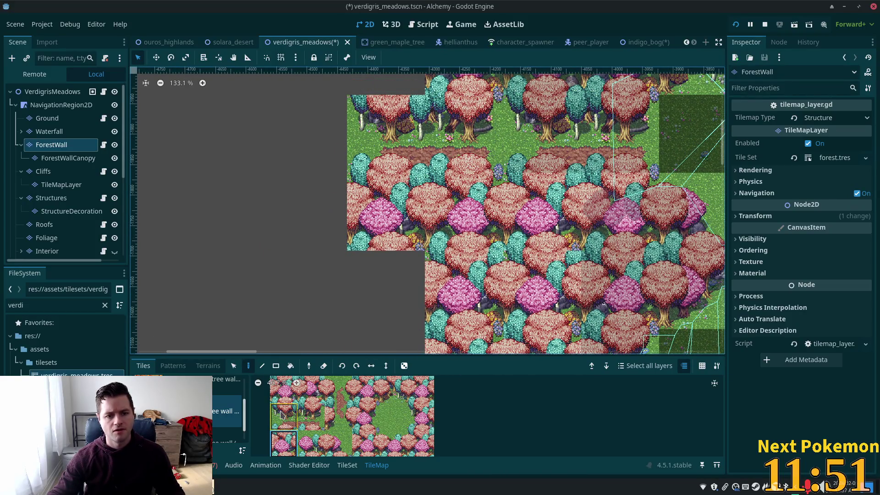
click(270, 439)
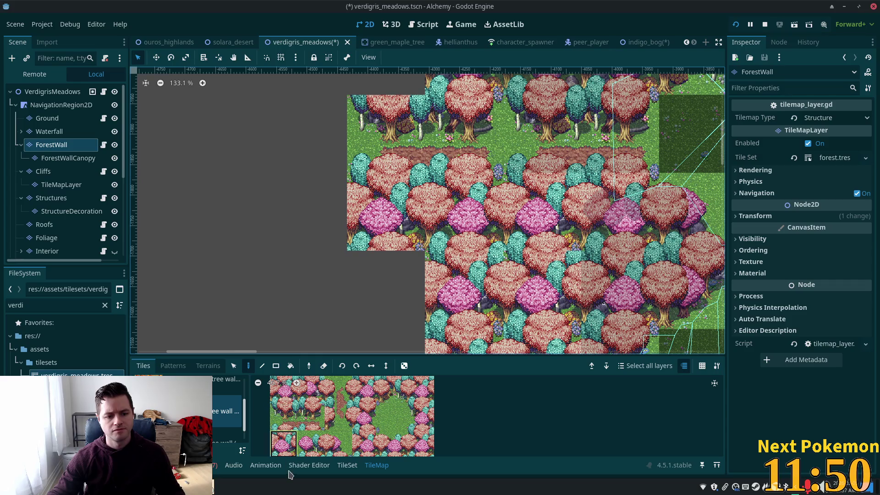
click(312, 447)
click(313, 220)
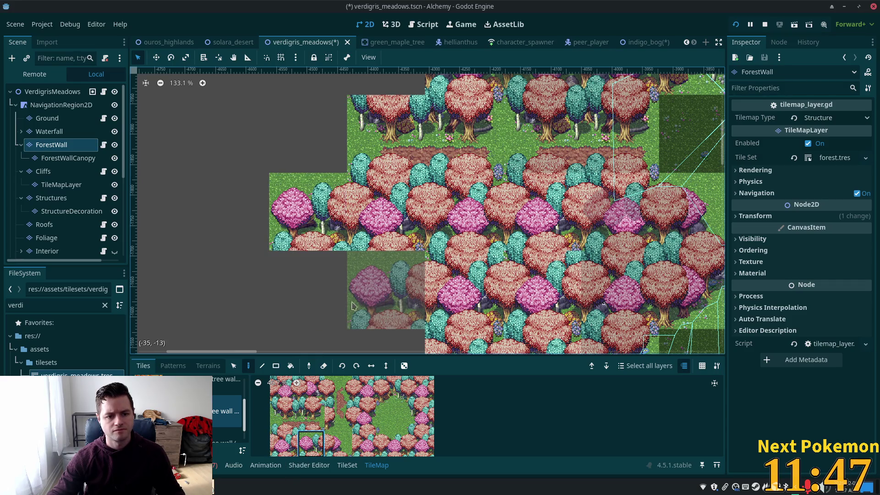
scroll(360, 316, down, 4)
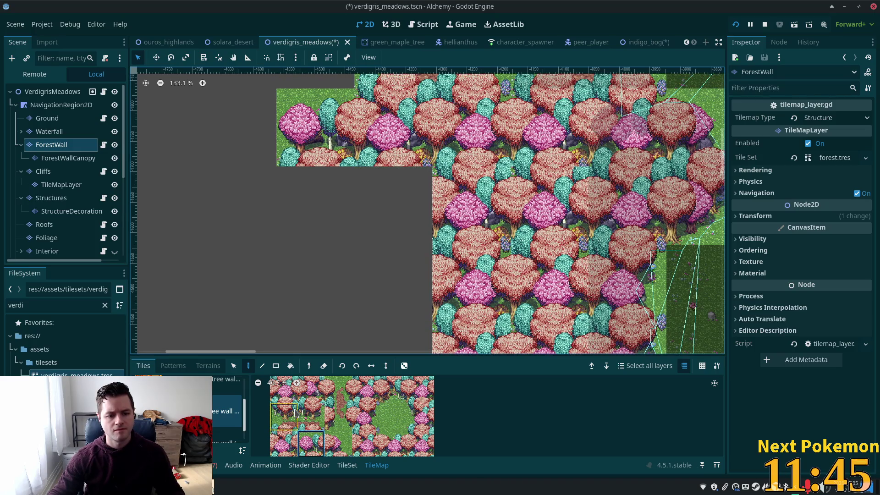
scroll(284, 436, down, 2)
click(307, 414)
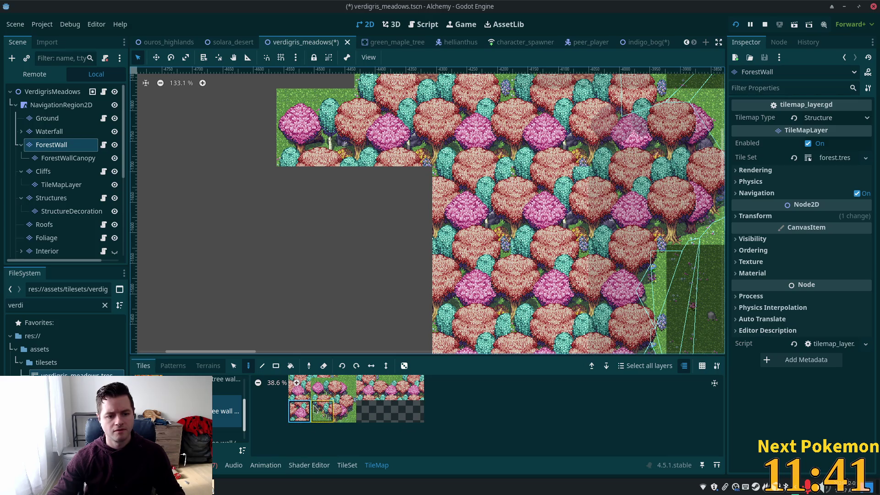
click(380, 220)
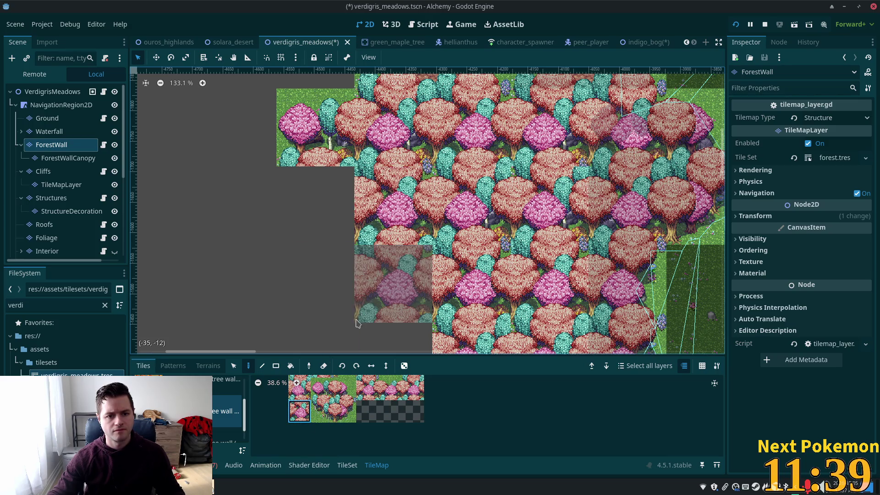
Paint forest tiles below the previous block and at the forest's left edge.
click(300, 390)
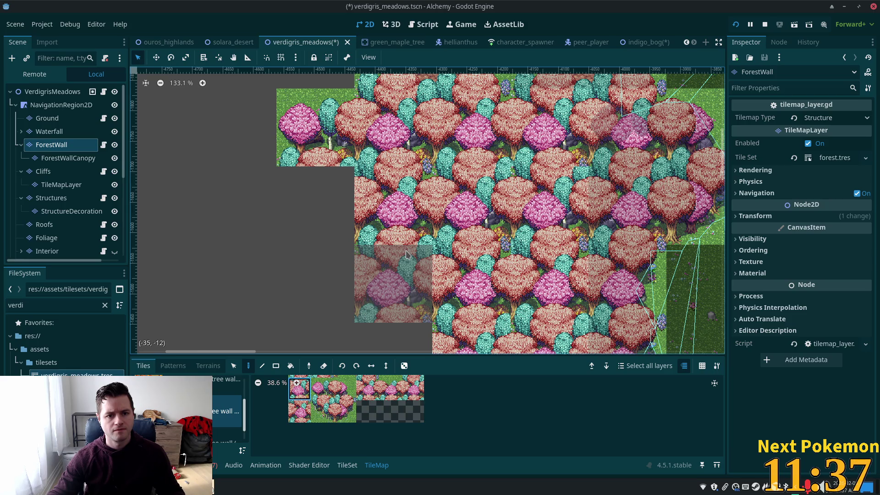
click(406, 255)
click(299, 415)
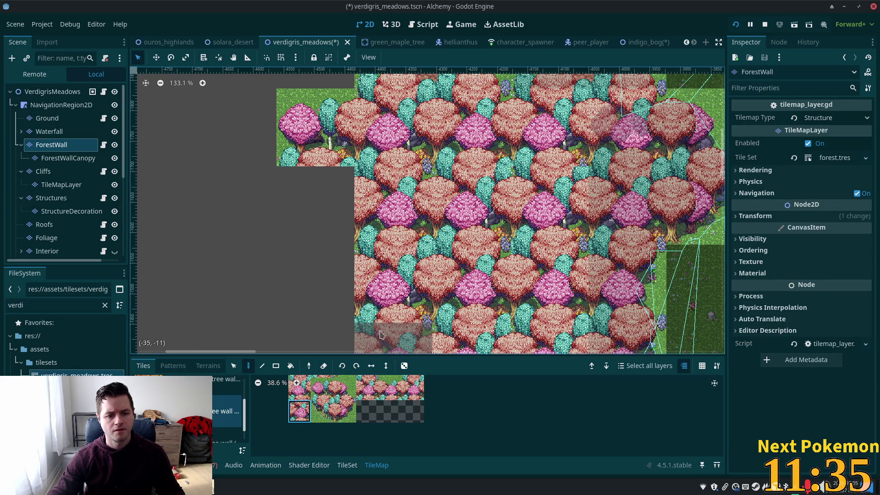
scroll(417, 246, down, 5)
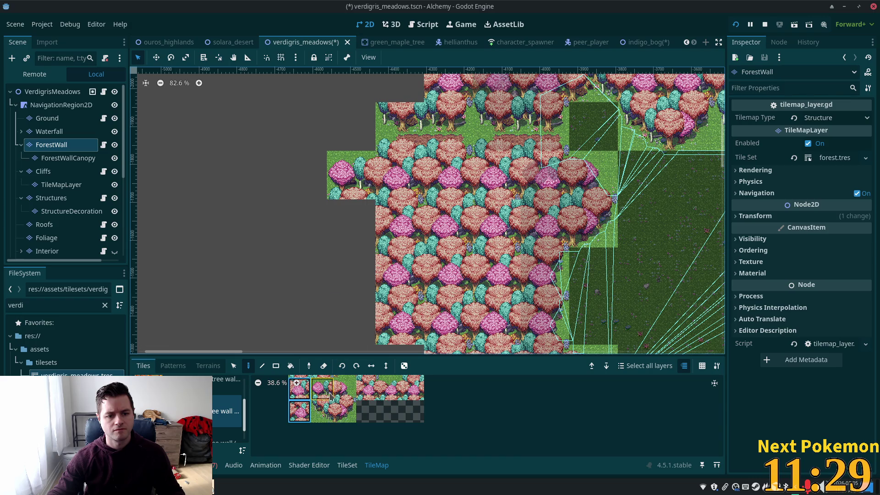
click(323, 416)
click(351, 224)
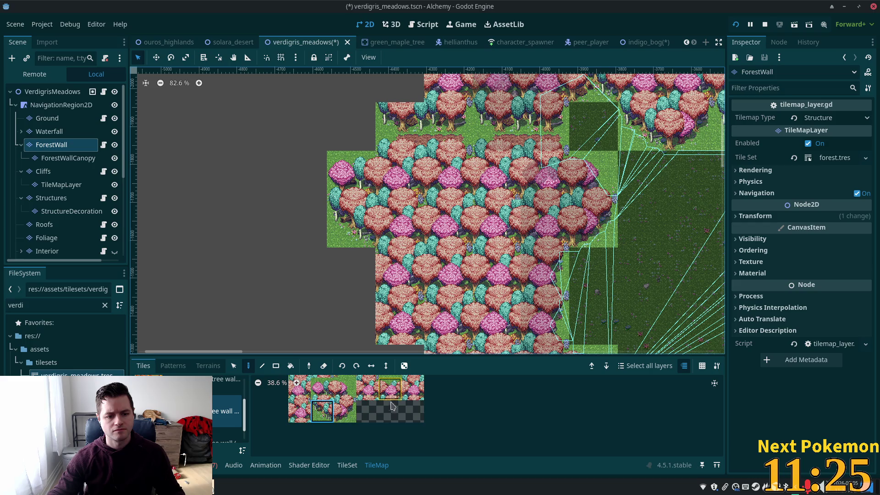
Paint pink tree tiles from the lower atlas rows onto the forest wall.
scroll(362, 403, up, 2)
click(406, 392)
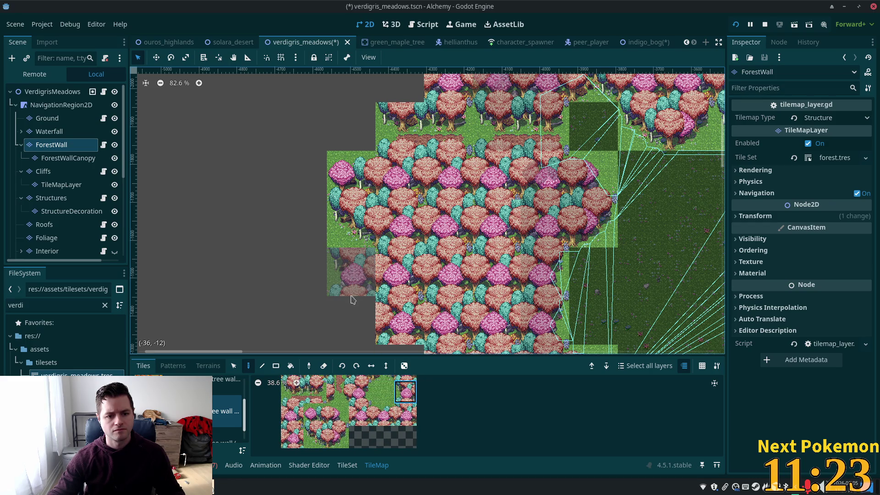
click(352, 313)
click(315, 414)
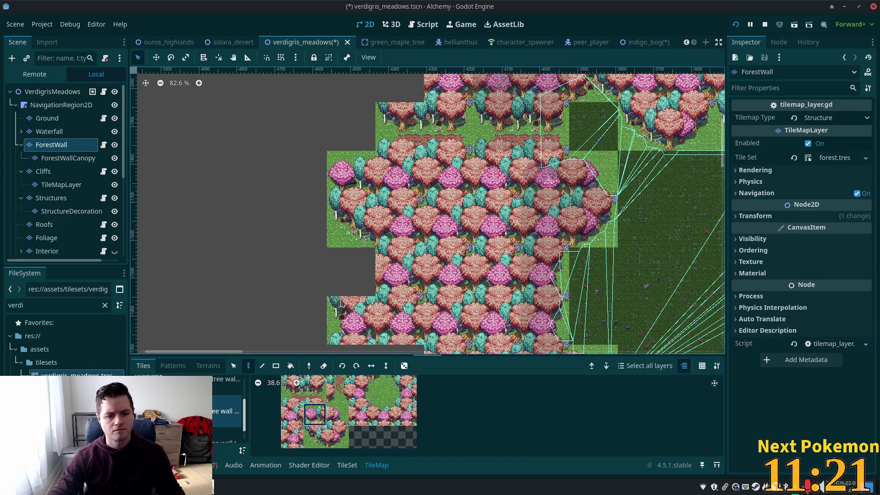
click(351, 273)
scroll(550, 215, up, 3)
scroll(550, 215, right, 1)
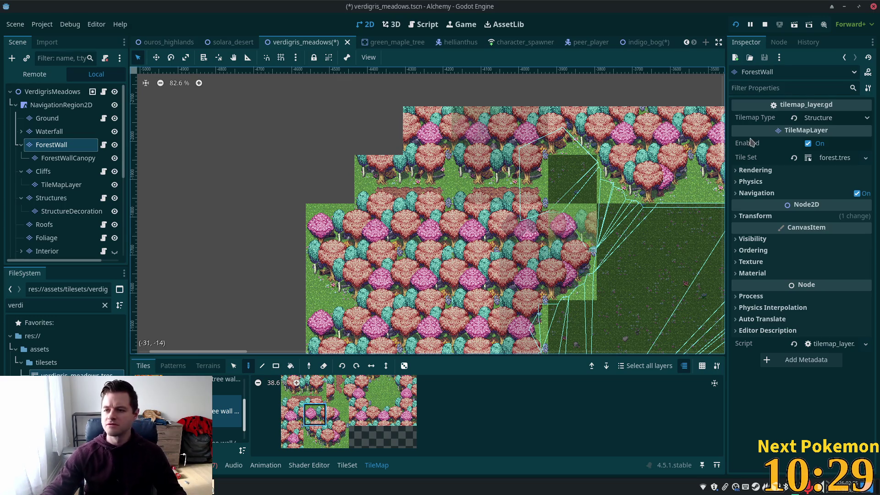
Paint one more tree tile onto the forest wall and zoom to inspect it.
click(555, 236)
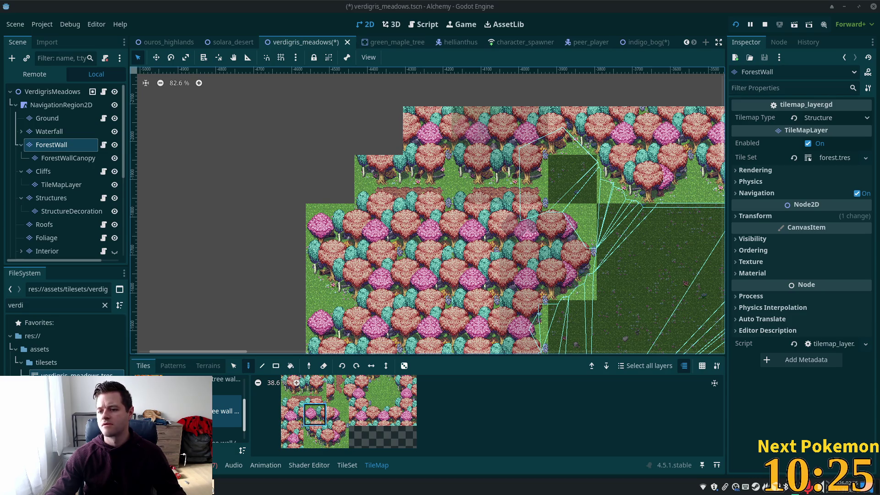
scroll(324, 248, down, 4)
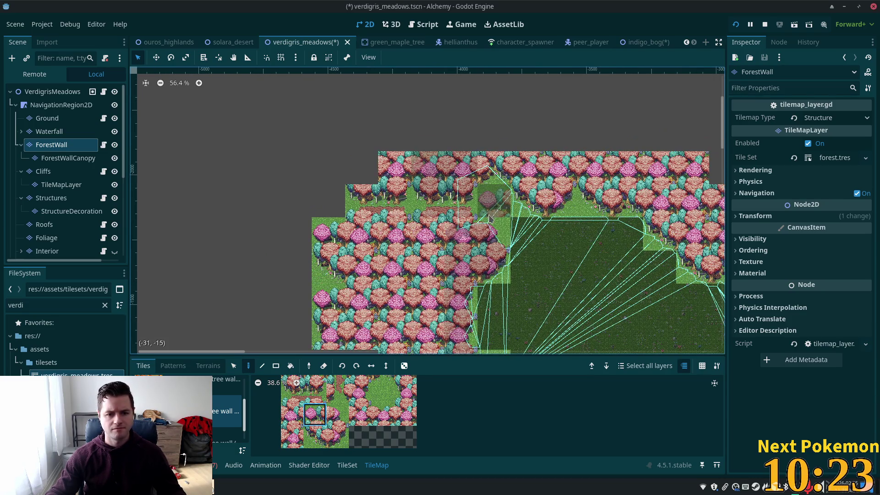
scroll(451, 196, up, 7)
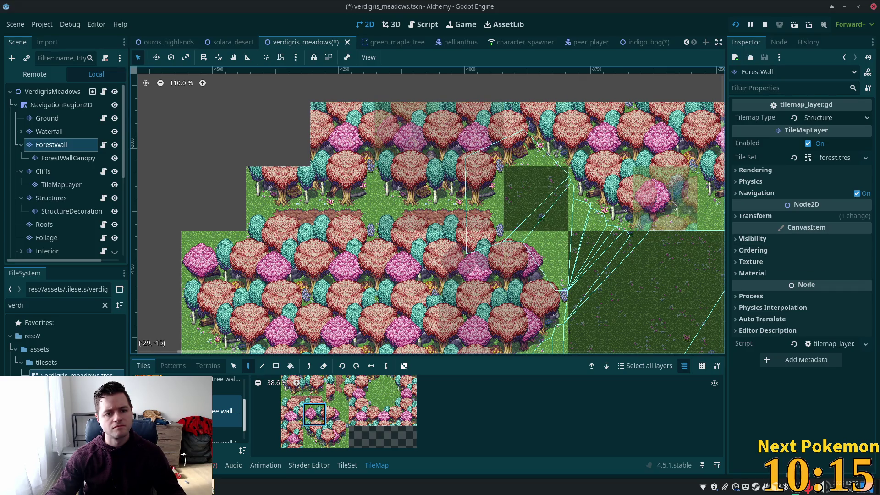
scroll(384, 183, up, 6)
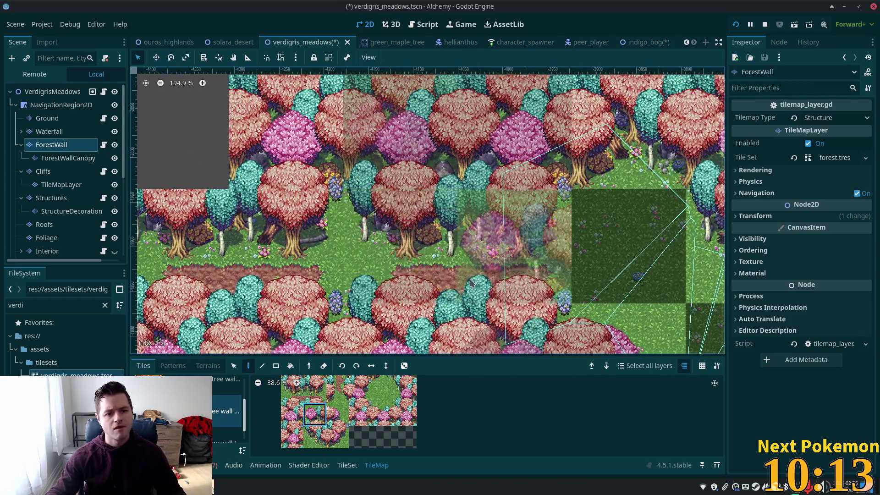
Switch to the ForestWallCanopy layer and undo the stray tiles outside the map.
key(ctrl+Page_Down)
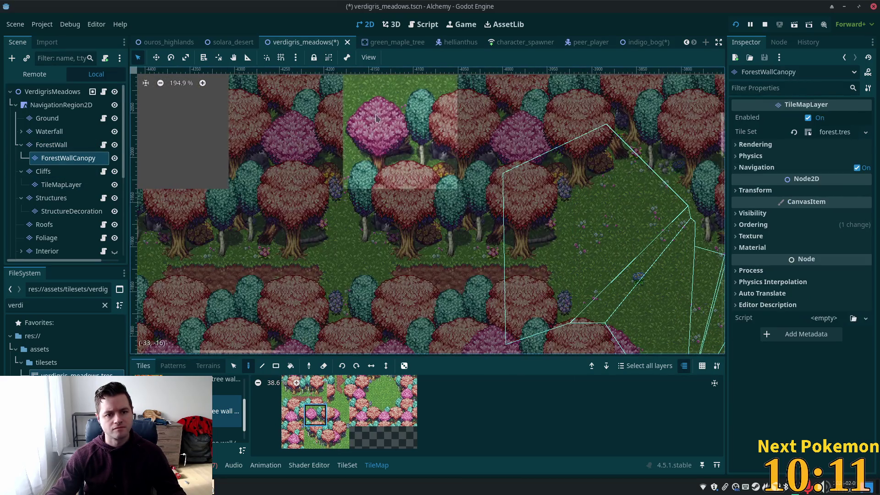
scroll(384, 226, down, 5)
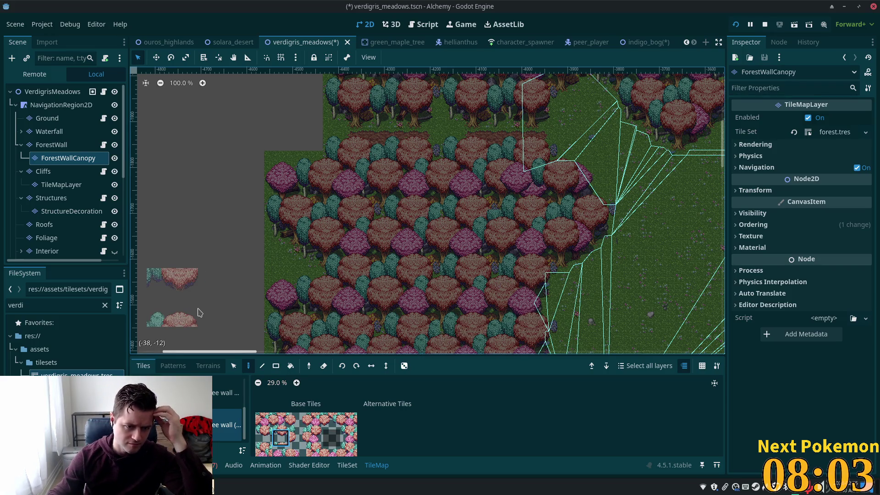
key(ctrl+z)
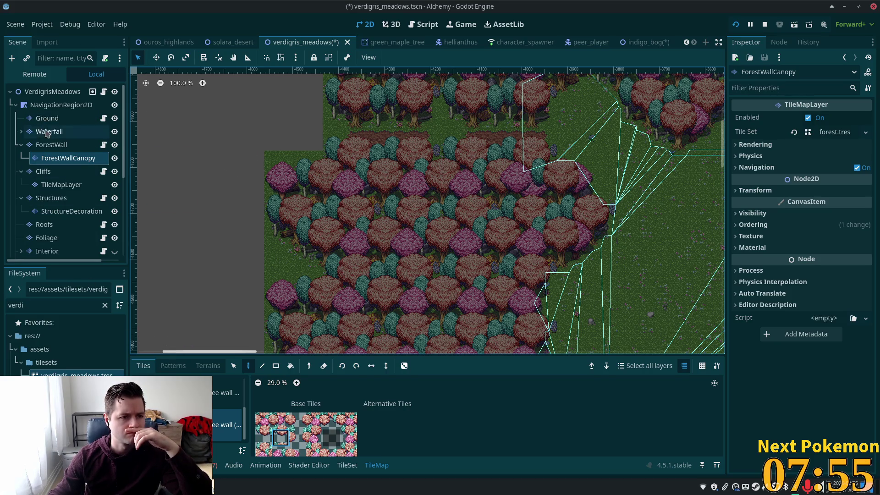
Look over the indigo_bog scene and make its ForestWall layer active.
click(39, 120)
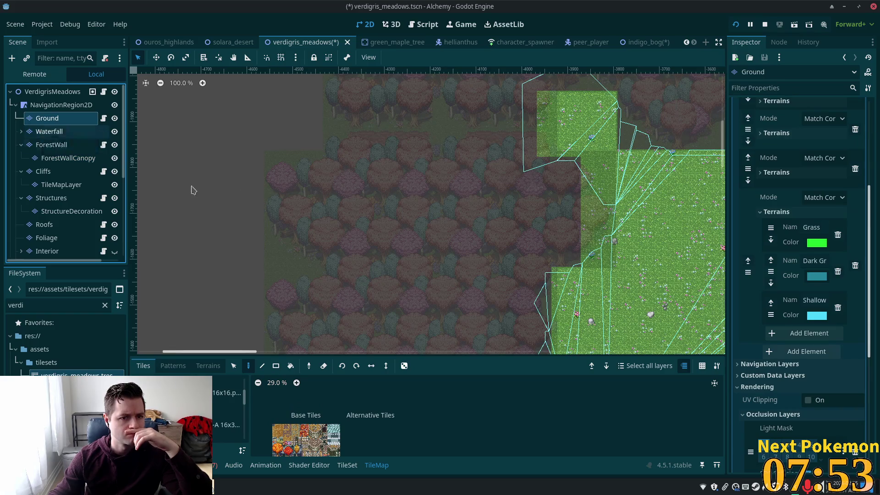
scroll(593, 190, up, 1)
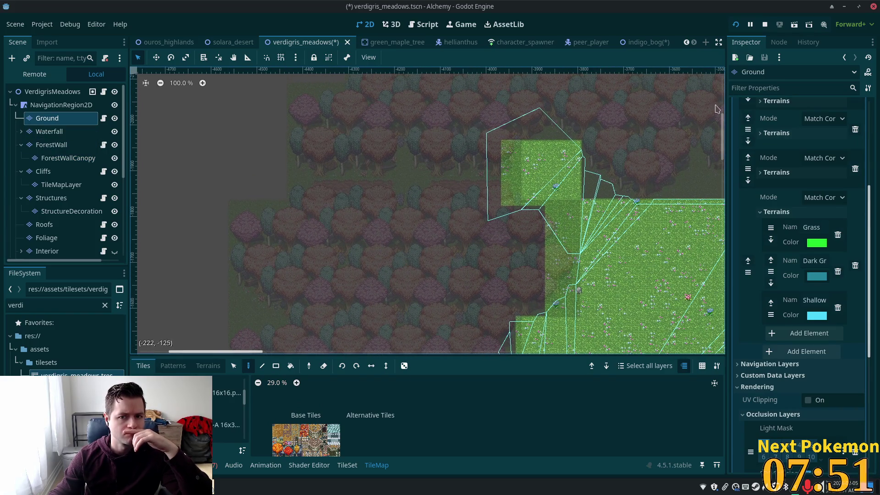
click(644, 42)
scroll(571, 184, down, 3)
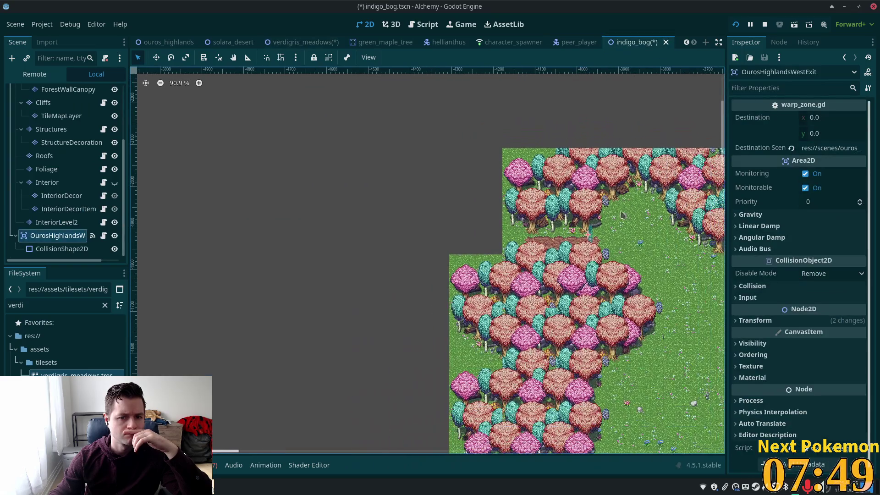
scroll(500, 247, right, 2)
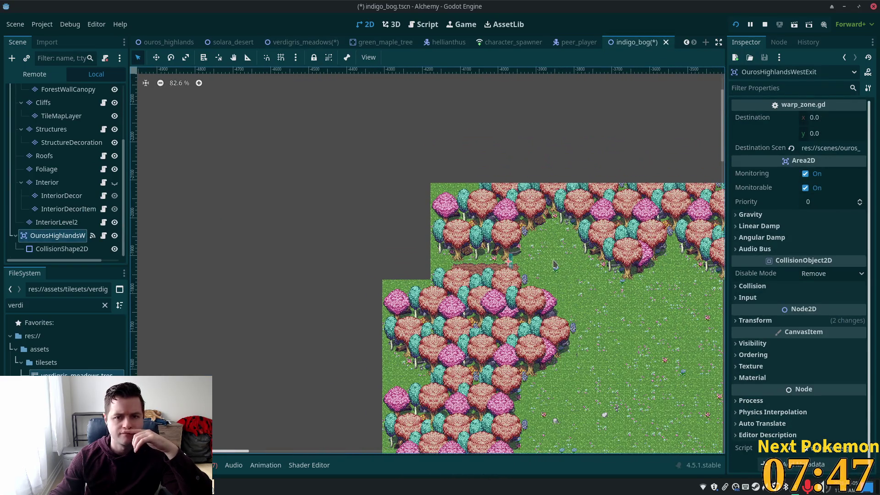
scroll(48, 164, up, 5)
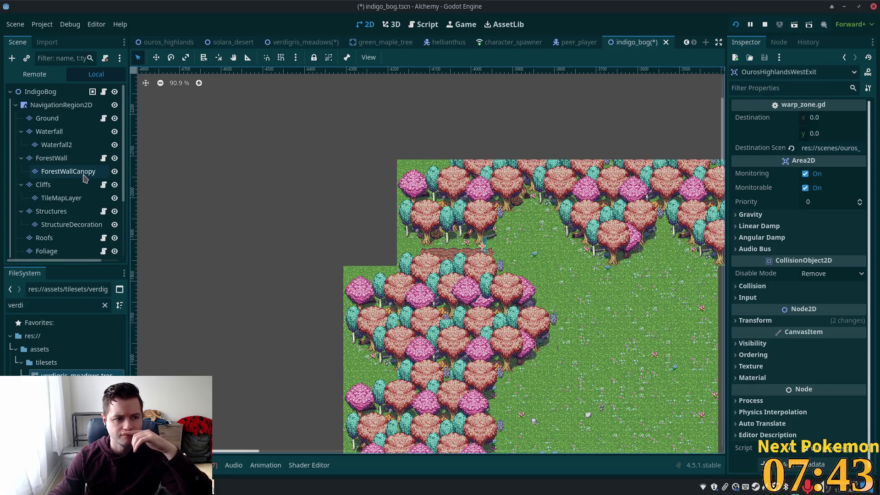
click(64, 158)
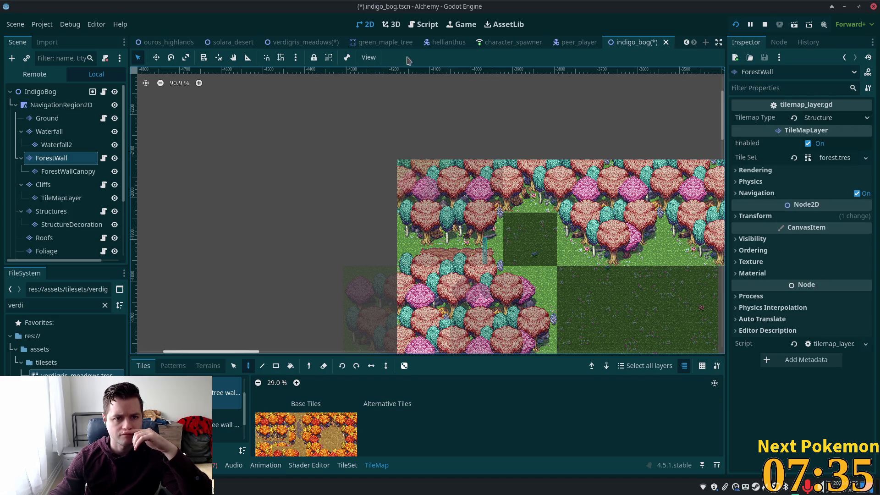
Box-select a block of tree tiles on verdigris_meadows' ForestWall layer and return to indigo_bog.
click(320, 47)
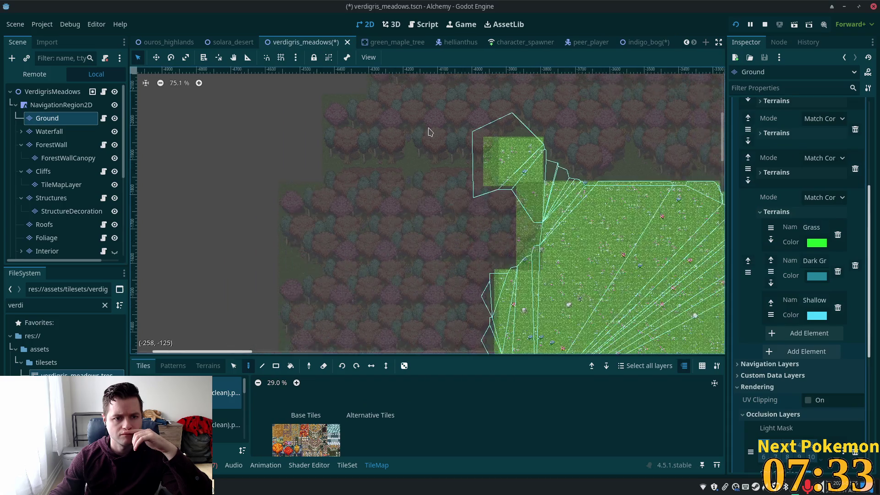
drag(394, 197, 415, 169)
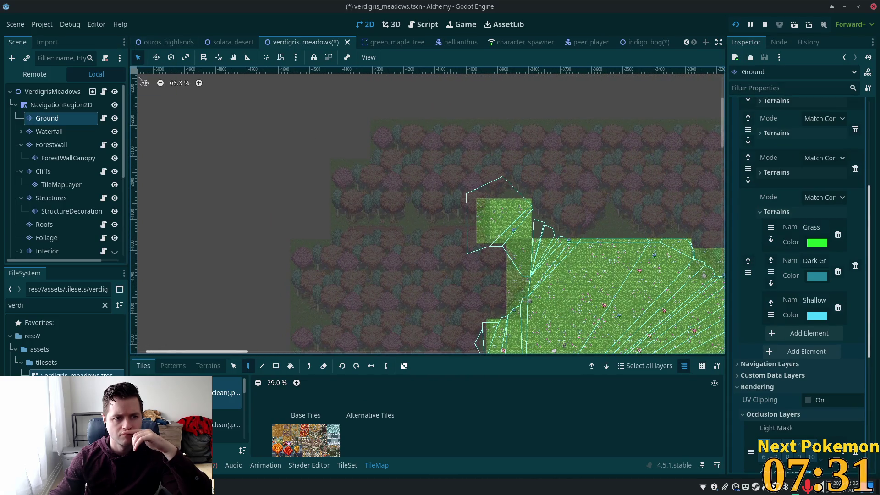
scroll(269, 220, down, 2)
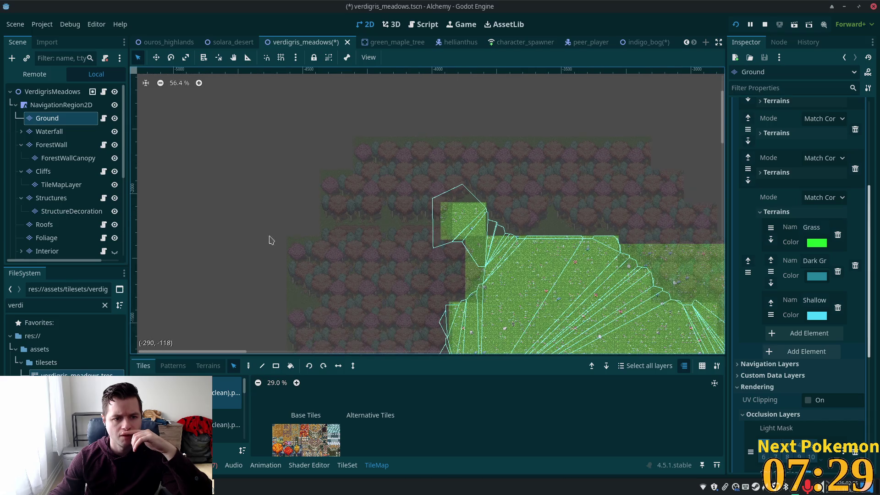
click(51, 145)
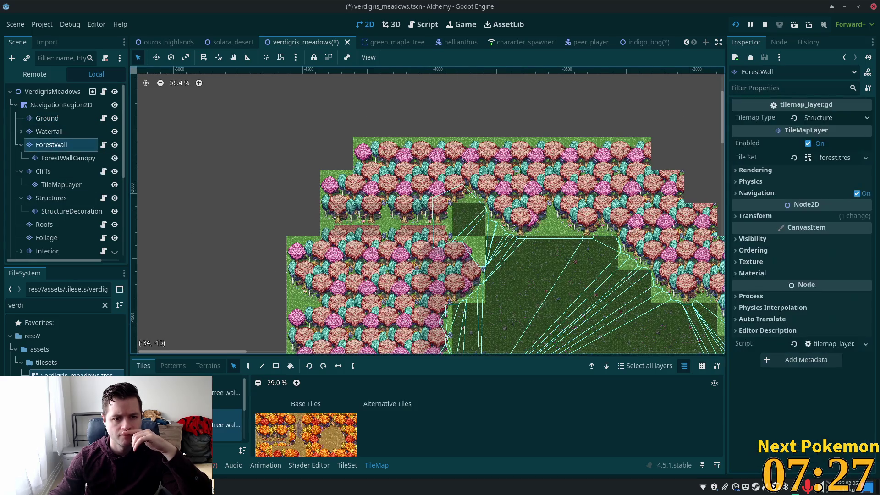
mouse_move(282, 159)
mouse_down()
mouse_move(472, 351)
mouse_move(504, 312)
mouse_up()
scroll(500, 235, down, 2)
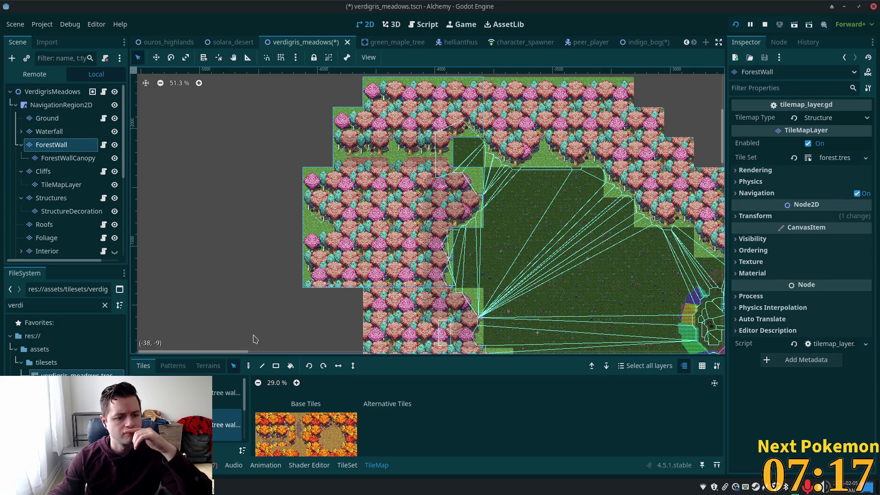
click(248, 365)
click(636, 44)
scroll(431, 261, up, 3)
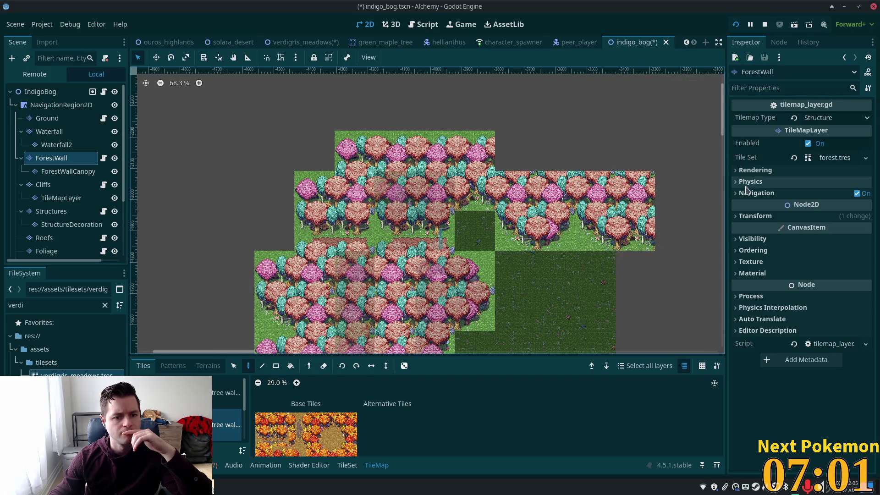
Select verdigris_meadows' ForestWallCanopy tiles, then make indigo_bog's ForestWallCanopy layer active.
scroll(644, 202, down, 1)
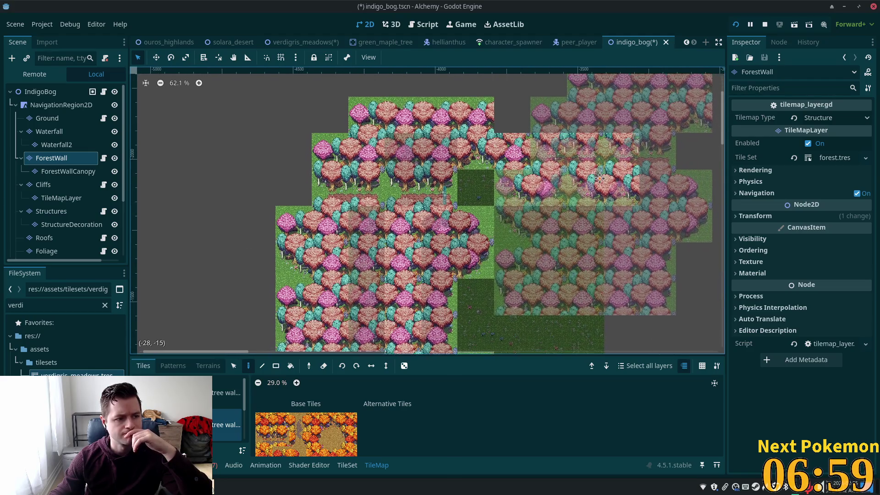
click(303, 42)
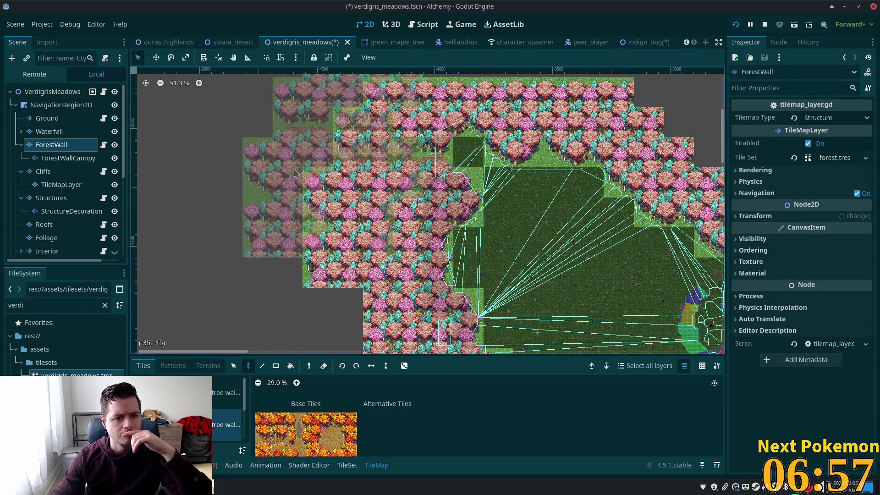
click(52, 157)
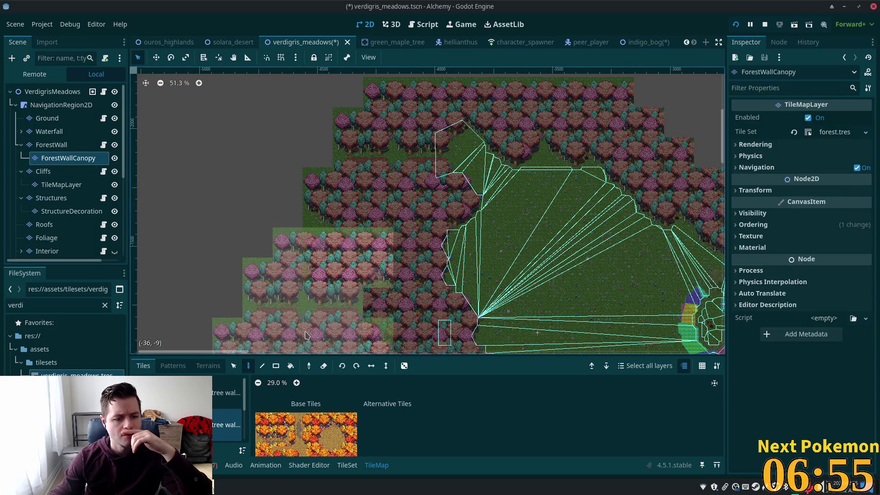
click(233, 365)
scroll(226, 133, up, 2)
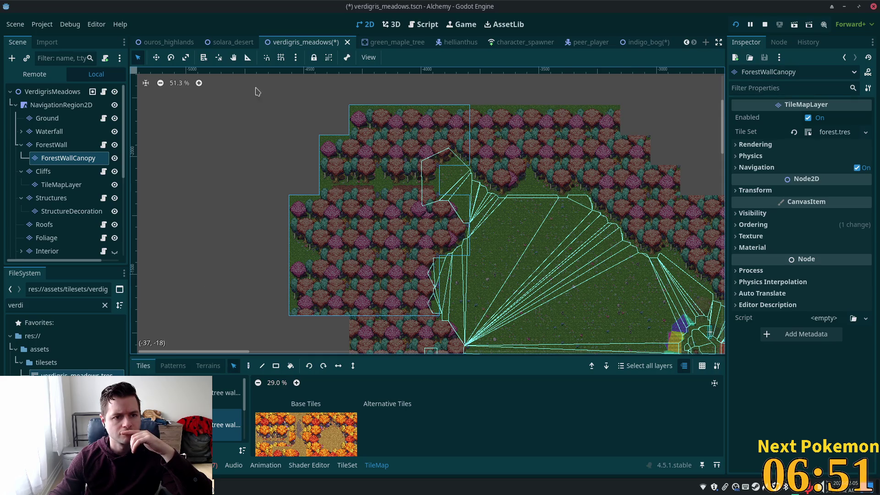
mouse_move(271, 112)
mouse_down()
mouse_move(495, 350)
mouse_move(481, 295)
mouse_up()
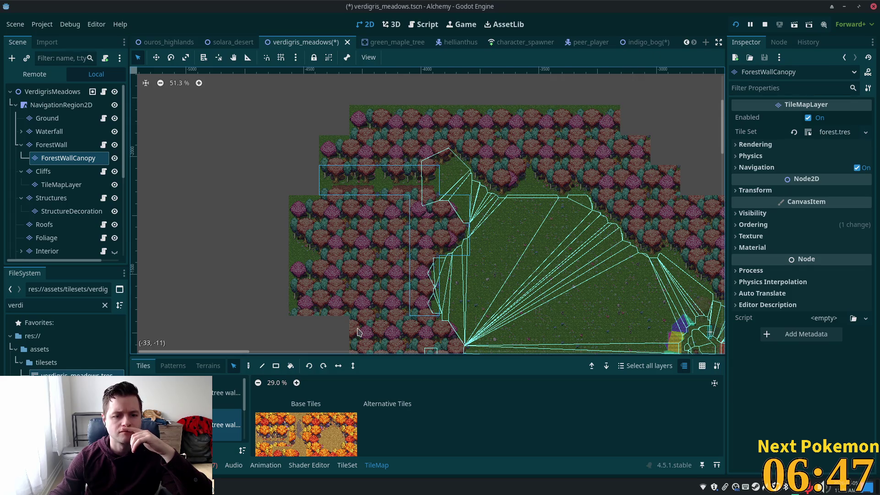
click(248, 365)
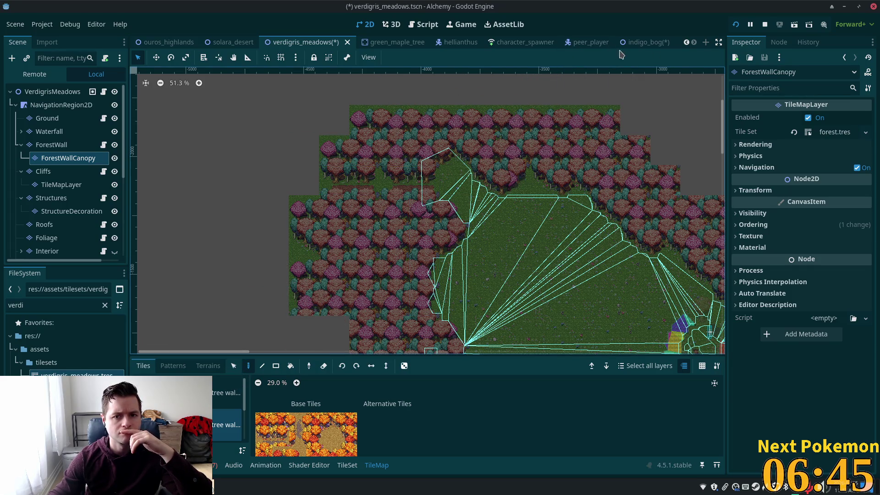
click(636, 42)
click(57, 172)
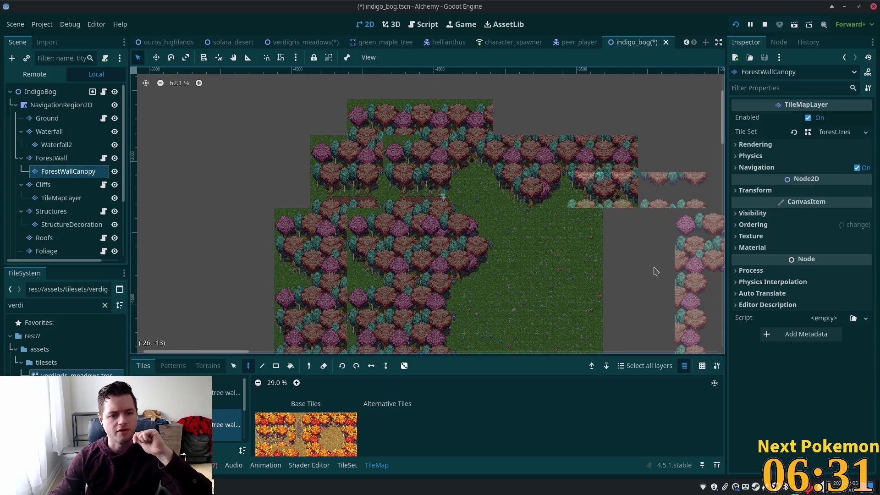
Copy the forest-wall tree block from verdigris_meadows' ForestWall and paste it into indigo_bog.
click(56, 159)
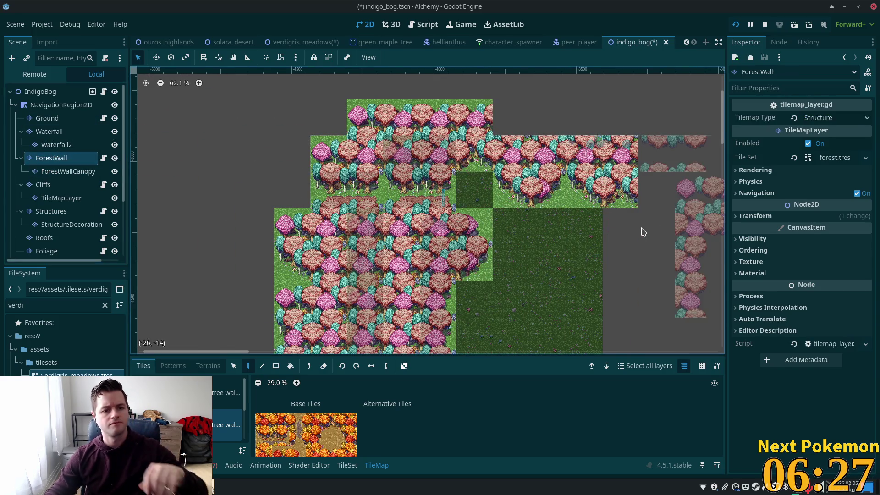
click(297, 43)
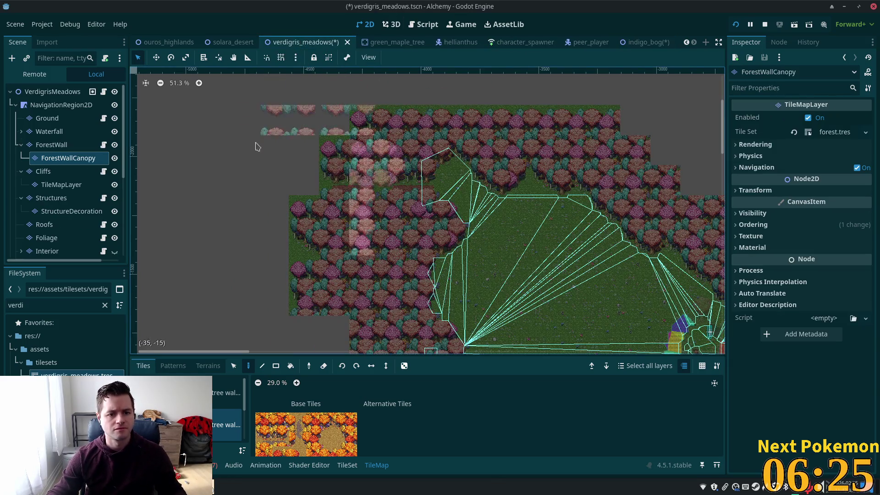
key(Up)
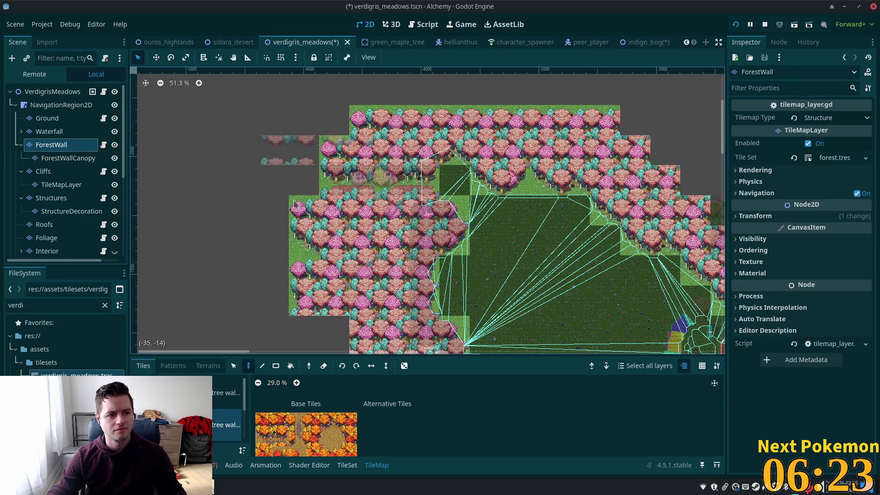
click(234, 365)
mouse_move(281, 106)
mouse_down()
mouse_move(376, 252)
mouse_move(452, 308)
mouse_move(556, 306)
mouse_up()
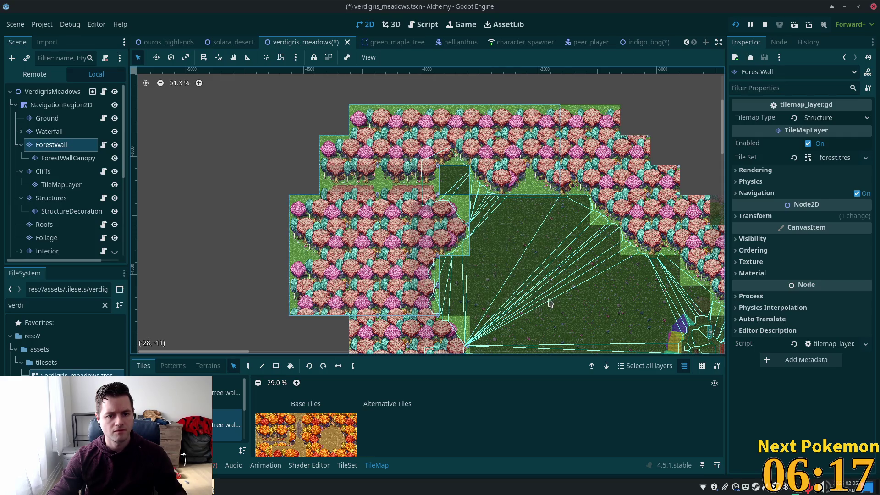
key(d)
click(635, 43)
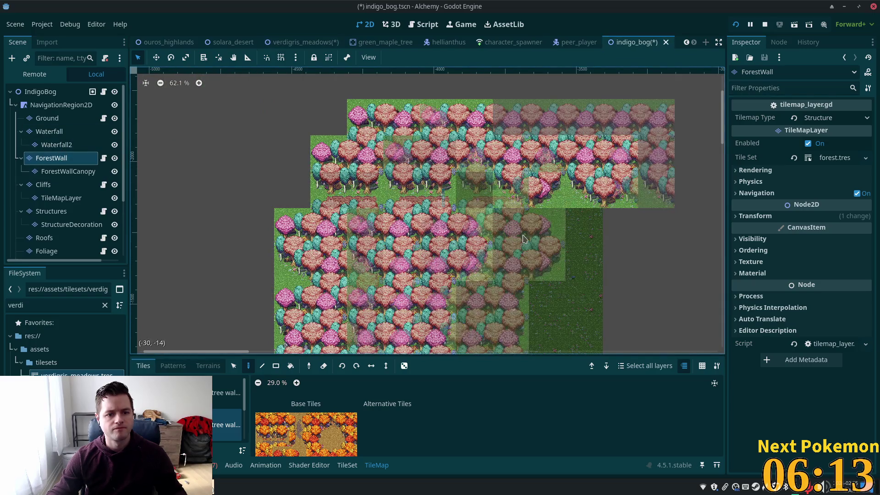
click(46, 94)
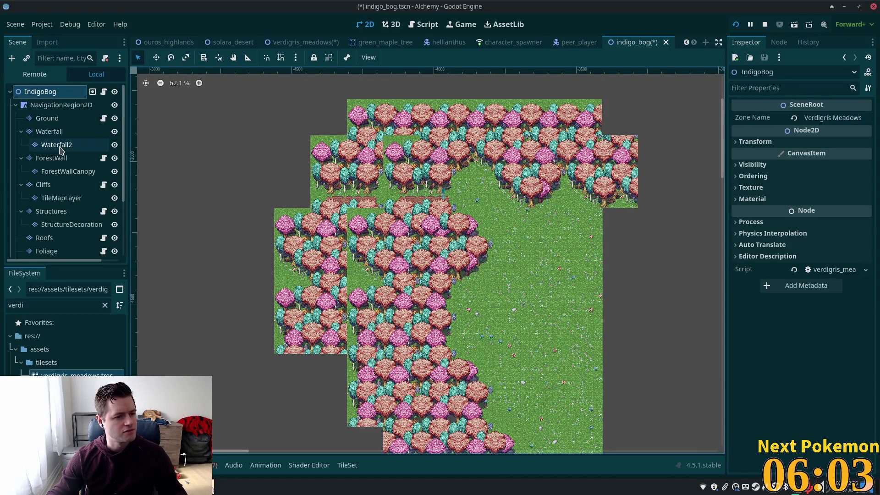
Save the indigo_bog scene and go back to verdigris_meadows.
click(64, 171)
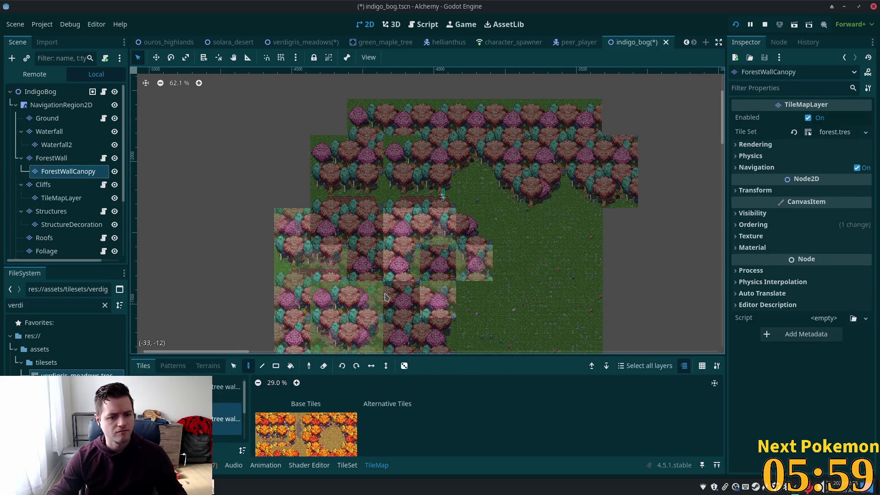
click(40, 92)
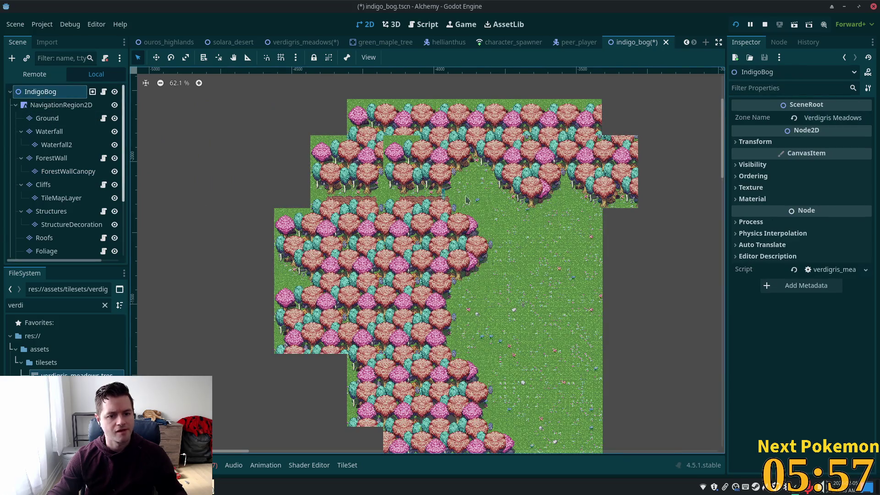
key(ctrl+s)
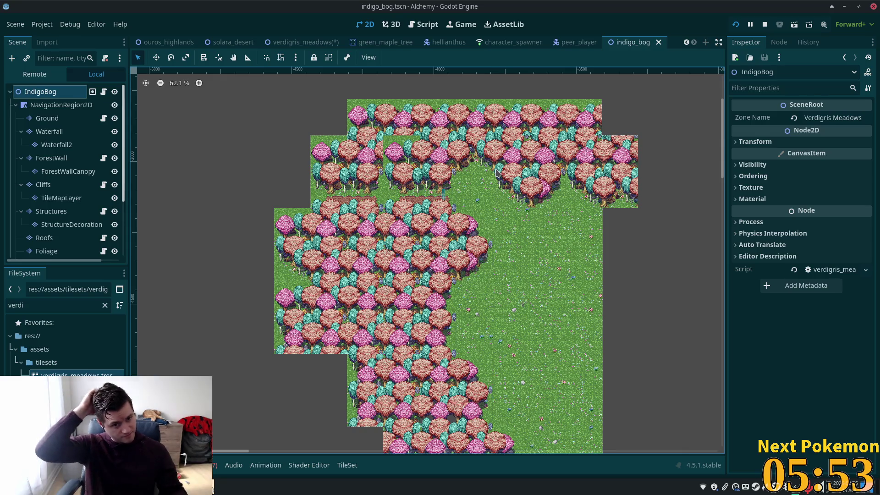
click(294, 42)
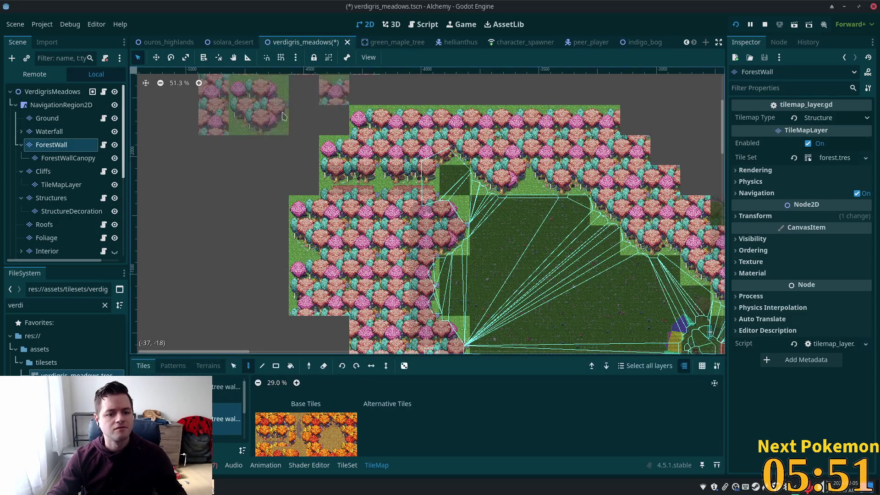
Save verdigris_meadows and pan the canvas to the forest's left edge.
key(ctrl+s)
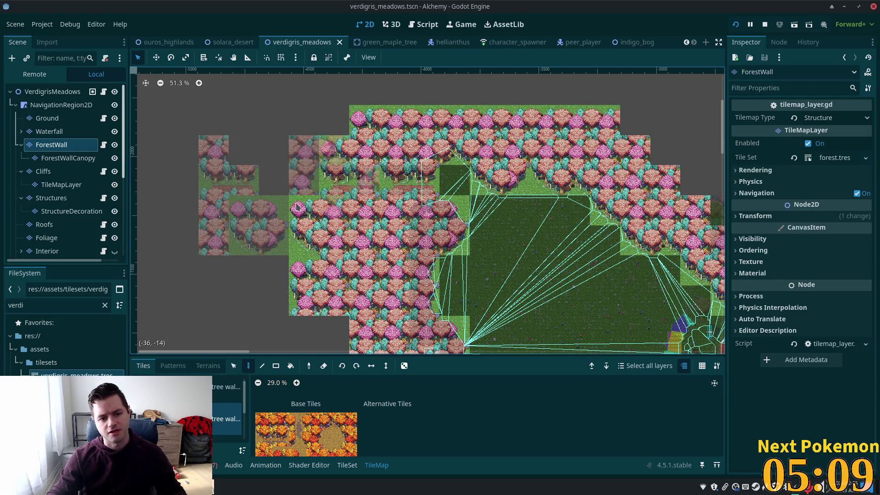
scroll(498, 300, down, 2)
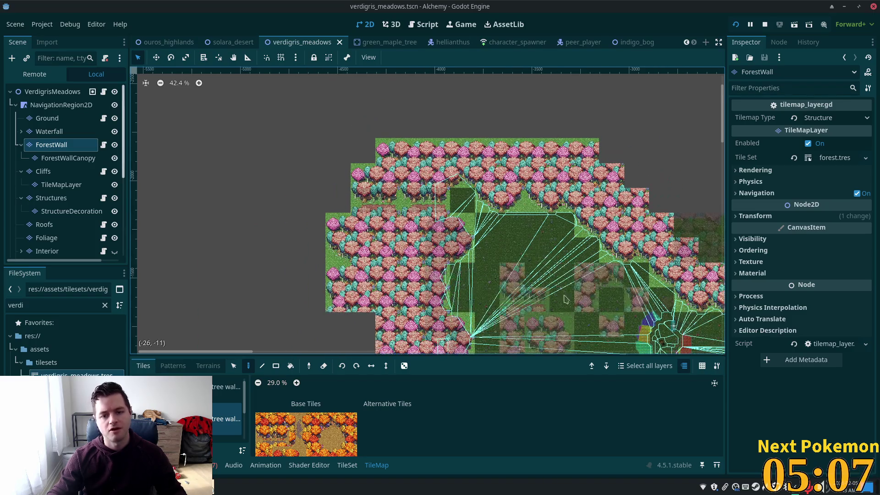
drag(320, 256, 682, 236)
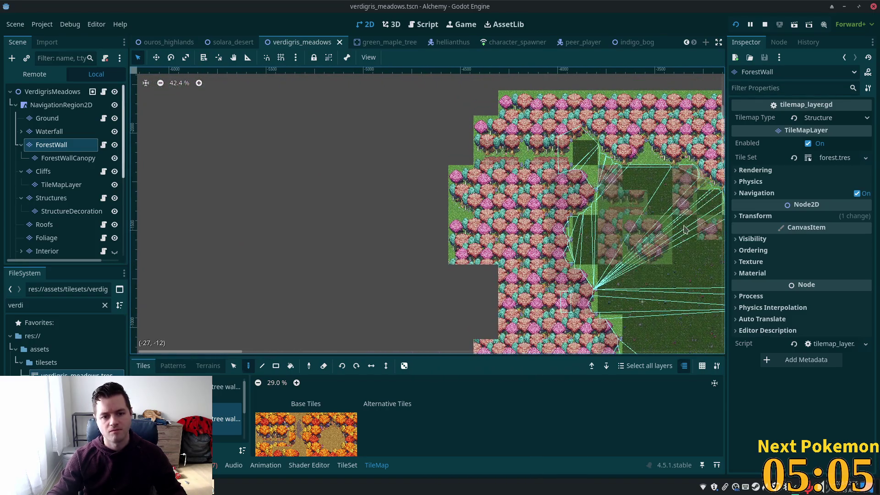
scroll(563, 293, up, 6)
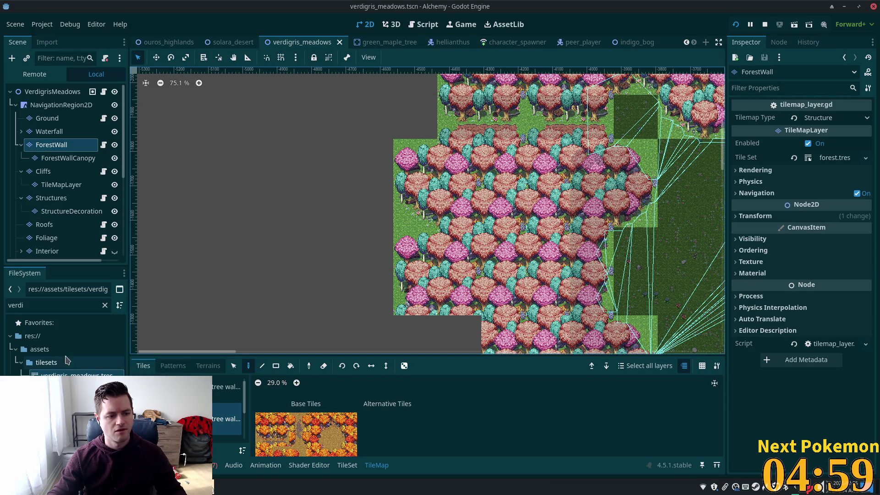
click(44, 307)
Filter the FileSystem dock by 'indi' and undo the stray tile patches left of the map.
double_click(45, 307)
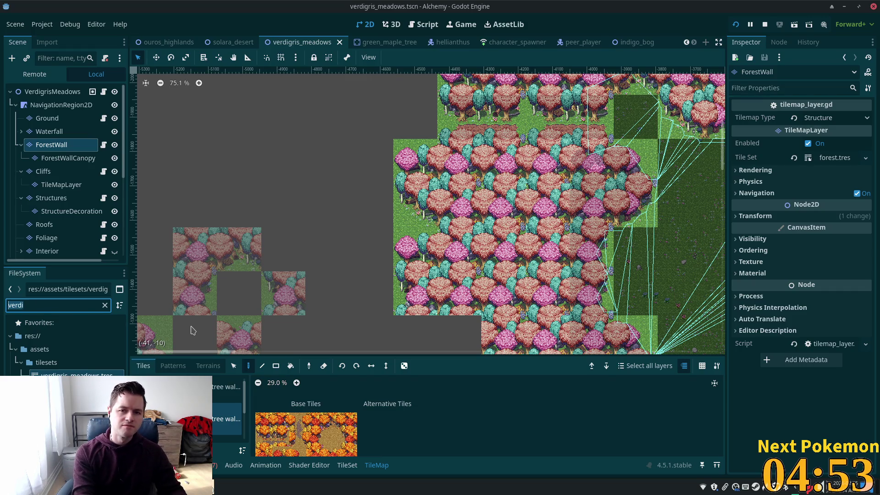
text(id)
key(BackSpace)
text(ndigo)
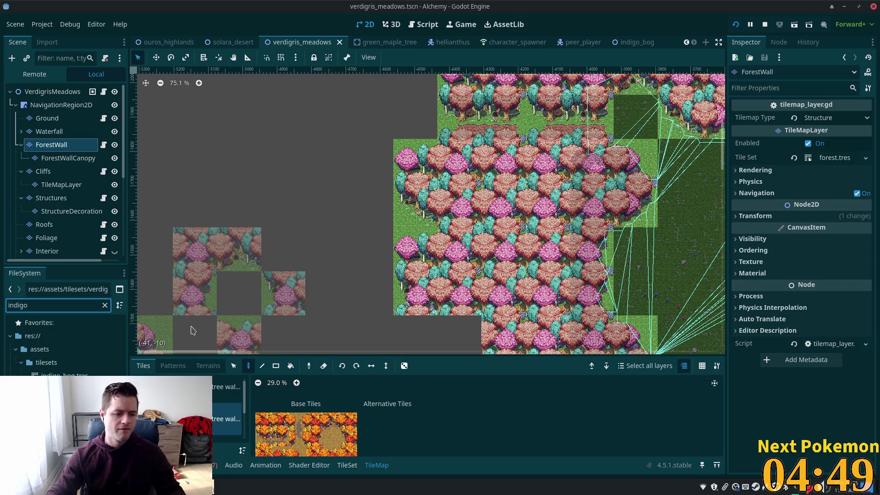
key(ctrl+z)
key(ctrl+z)
key(ctrl+z)
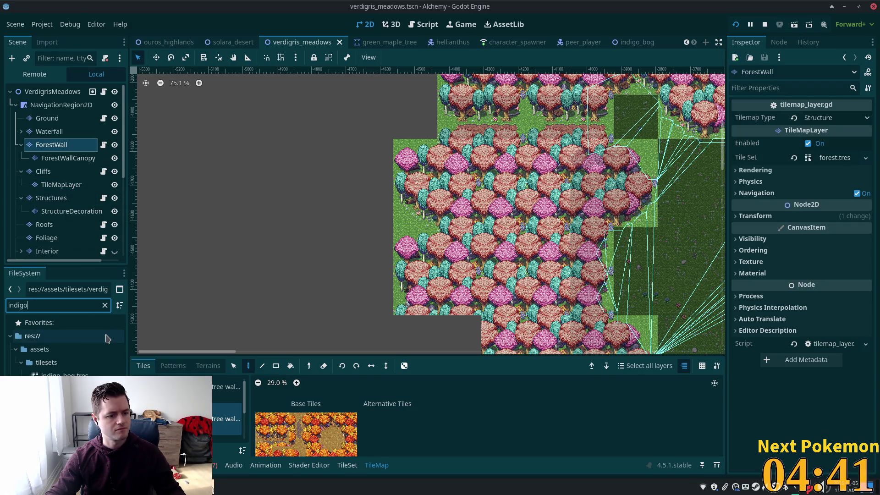
Open the indigo_bog tileset and choose its second tree-wall tile source.
click(60, 373)
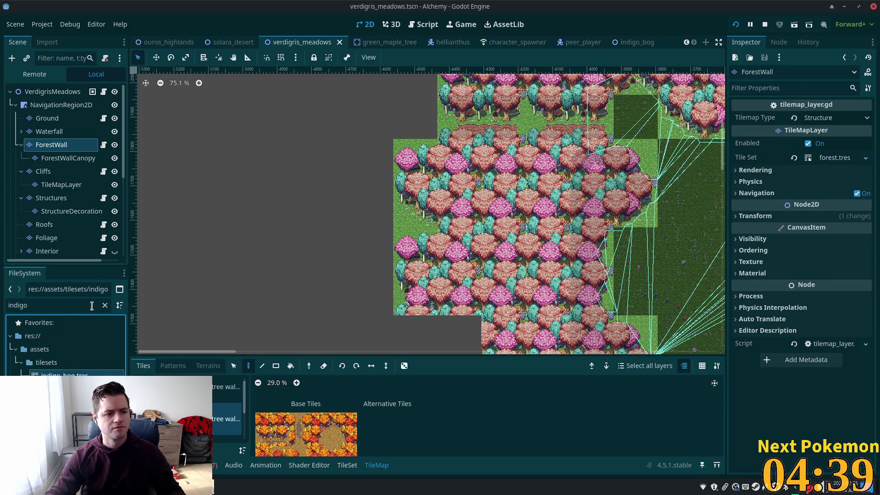
double_click(65, 375)
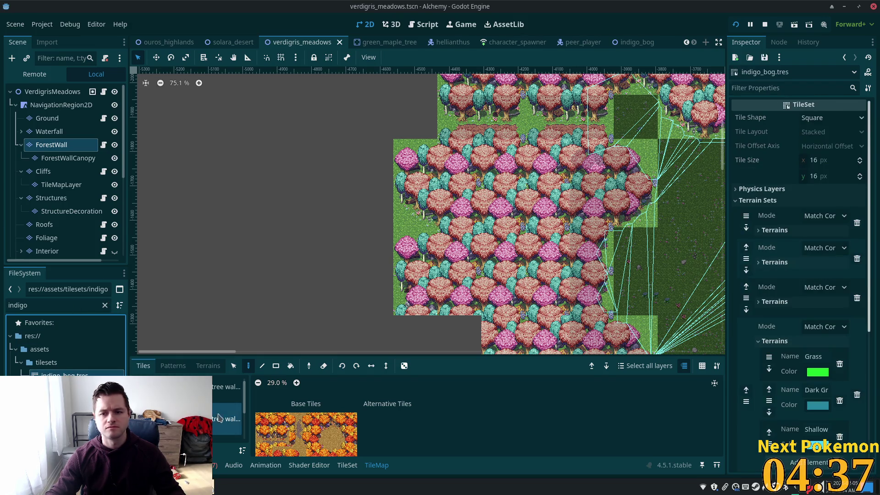
scroll(340, 454, down, 2)
scroll(226, 408, down, 2)
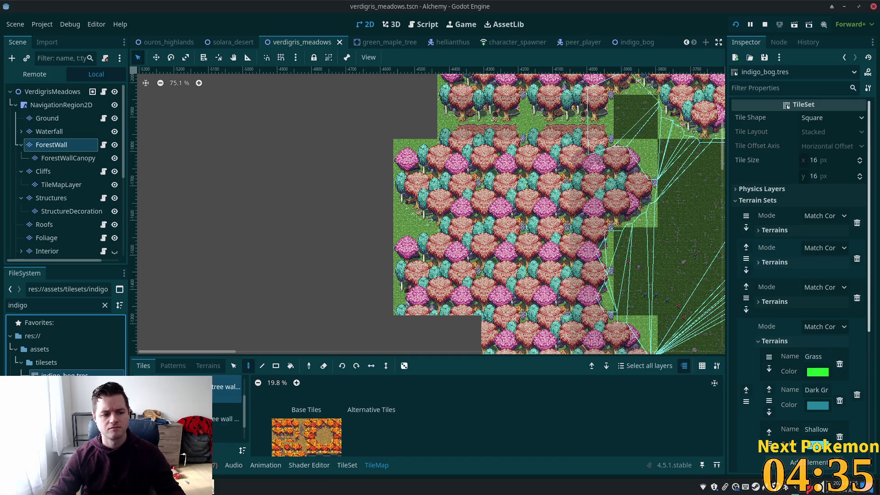
click(226, 424)
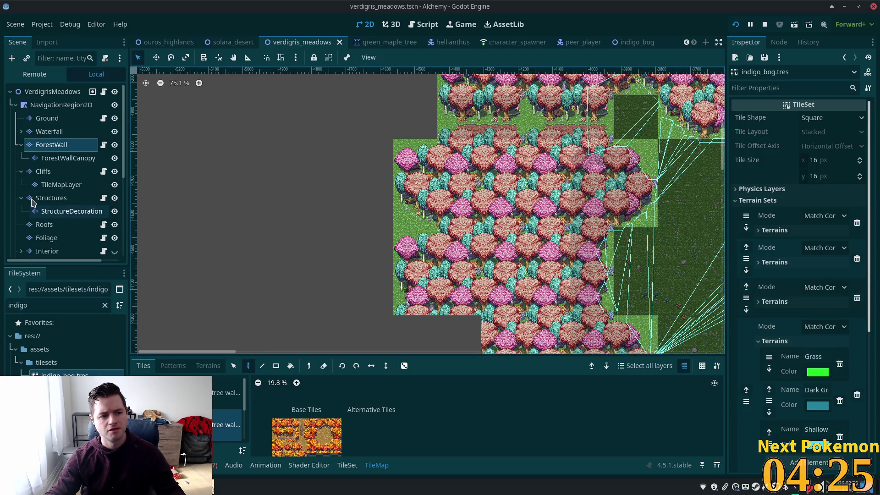
Drag indigo_bog.tres onto the Foliage layer's Tile Set property.
click(51, 237)
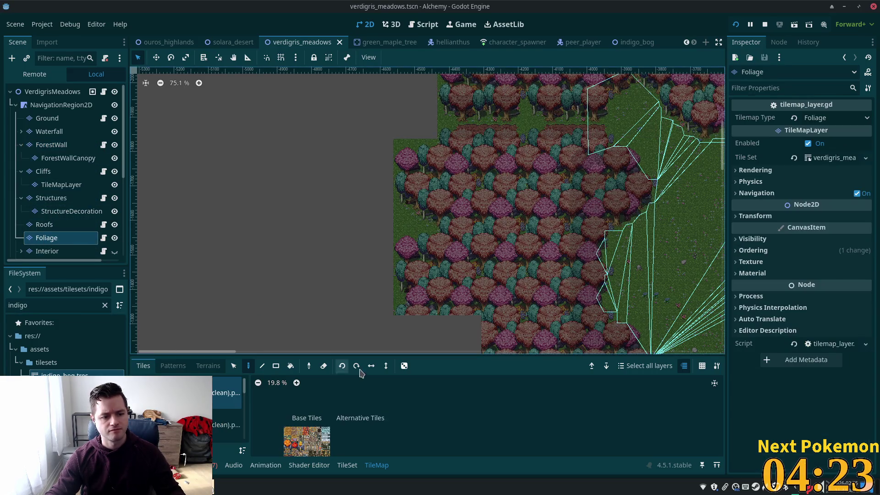
drag(70, 374, 68, 373)
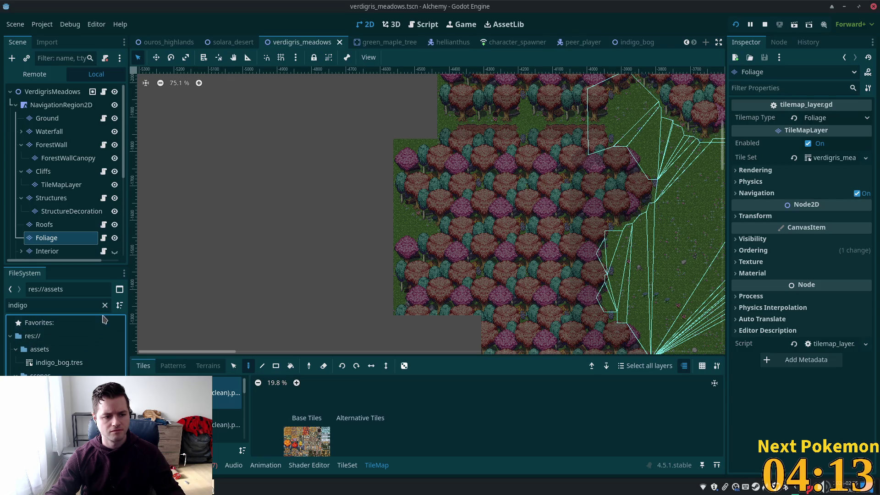
click(105, 306)
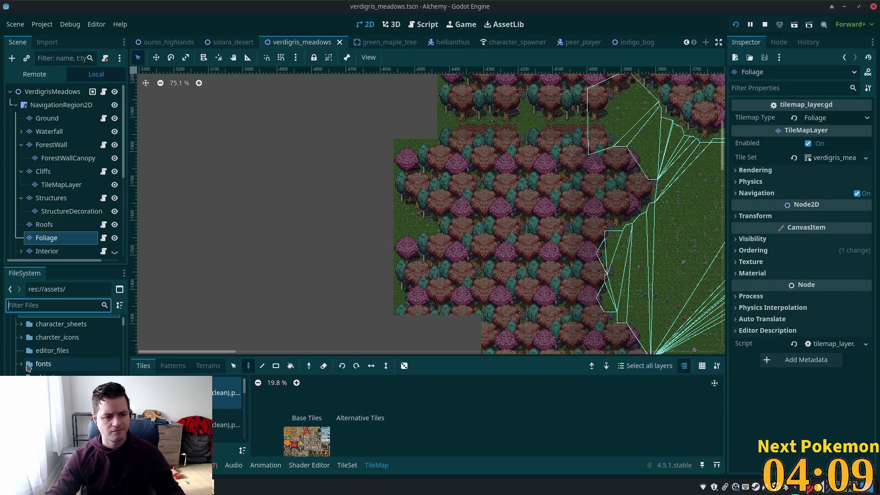
scroll(69, 344, down, 10)
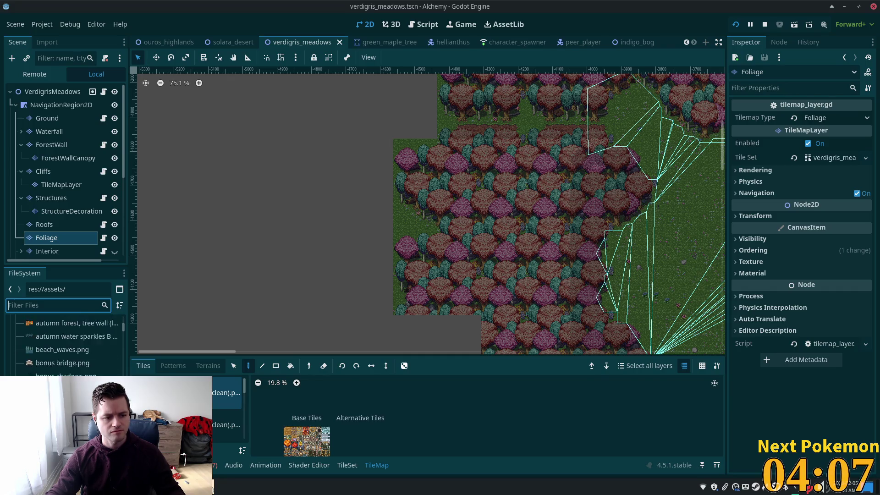
scroll(69, 344, down, 10)
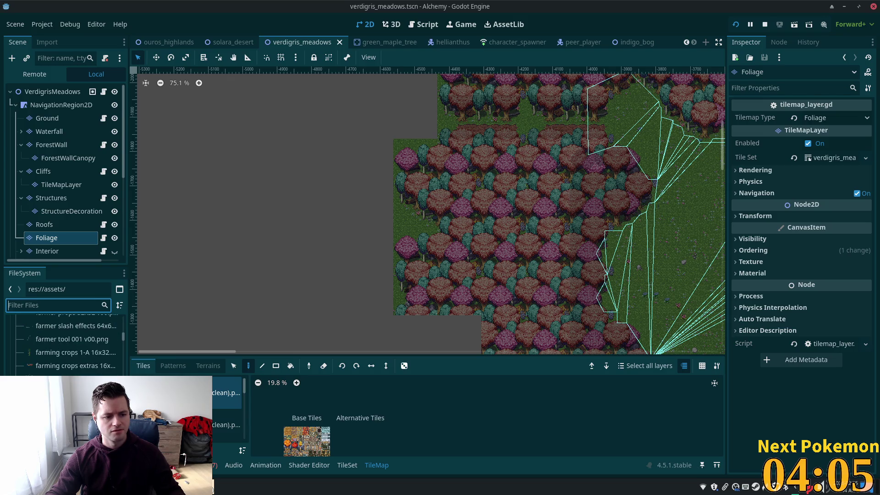
scroll(69, 344, down, 10)
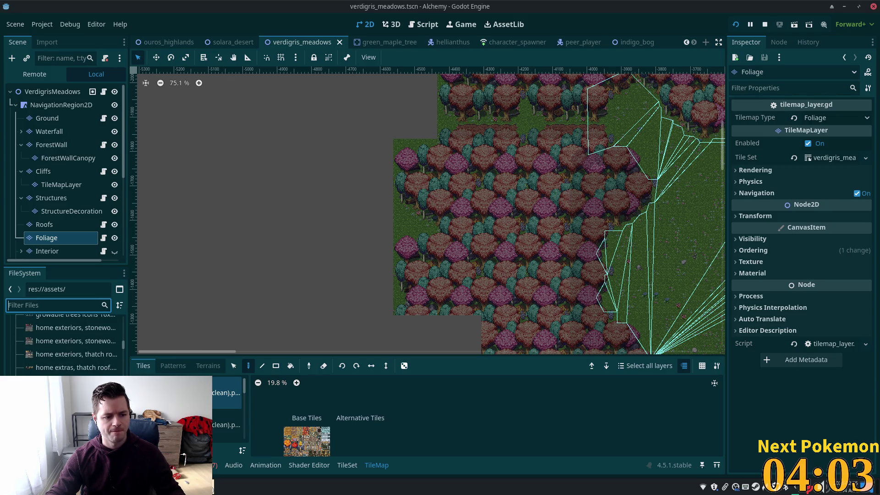
scroll(69, 344, down, 3)
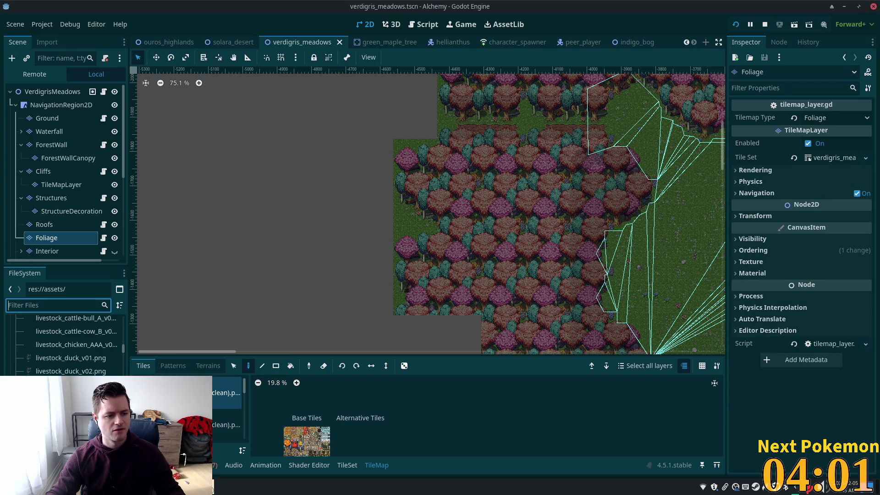
scroll(68, 343, up, 15)
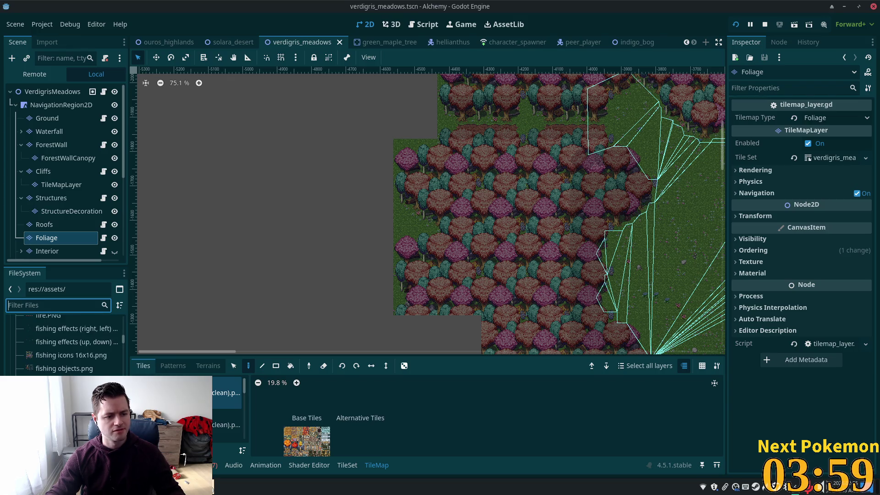
scroll(64, 344, down, 3)
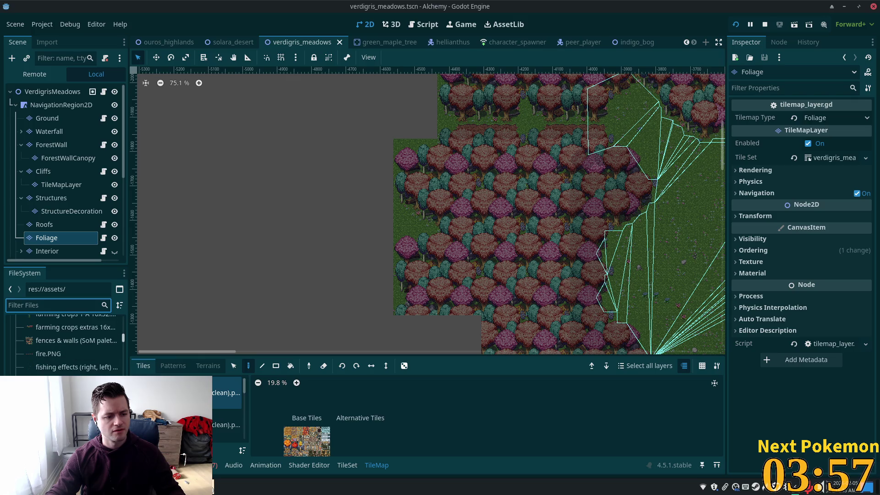
scroll(64, 344, down, 5)
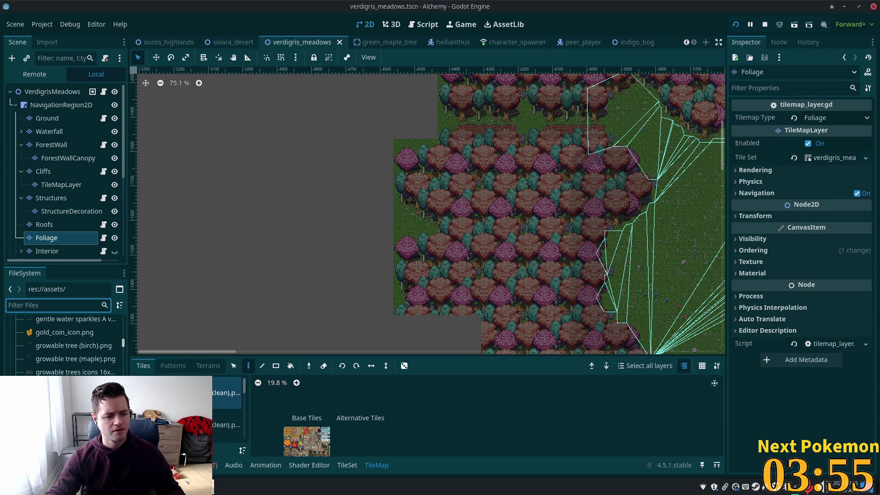
mouse_move(60, 353)
mouse_down()
mouse_move(57, 294)
mouse_move(55, 367)
mouse_up()
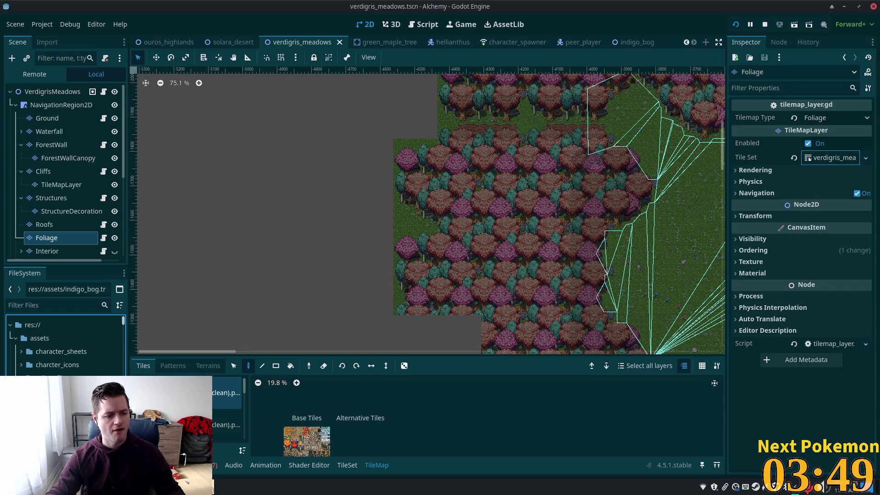
drag(831, 157, 830, 157)
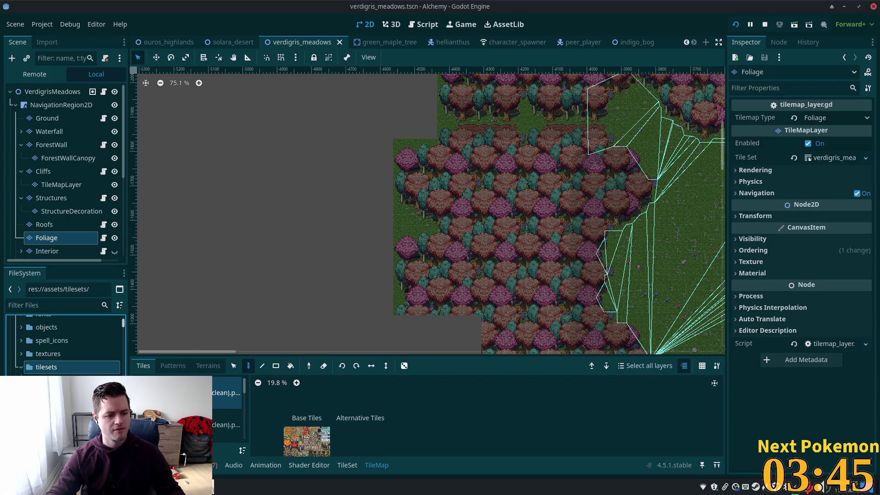
mouse_move(55, 388)
mouse_down()
mouse_move(538, 230)
mouse_move(819, 158)
mouse_up()
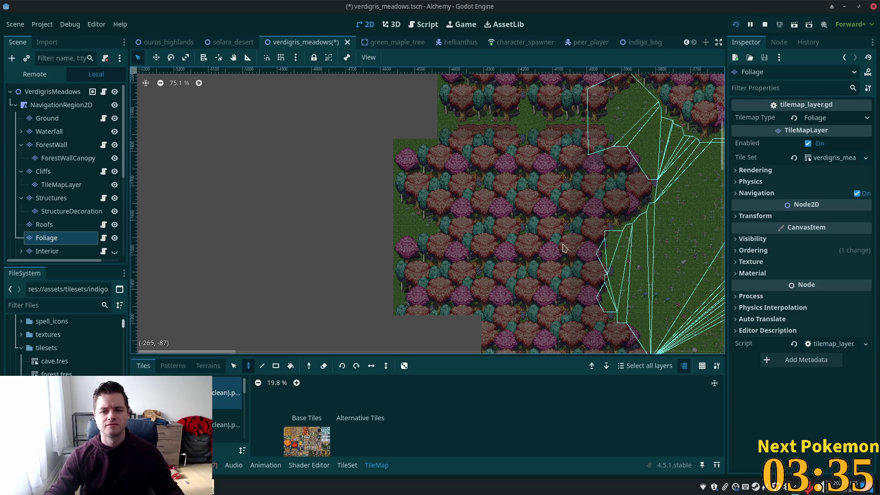
Save verdigris_meadows, set indigo_bog's Foliage Tile Set to indigo_bog.tres, and save indigo_bog.
key(ctrl+s)
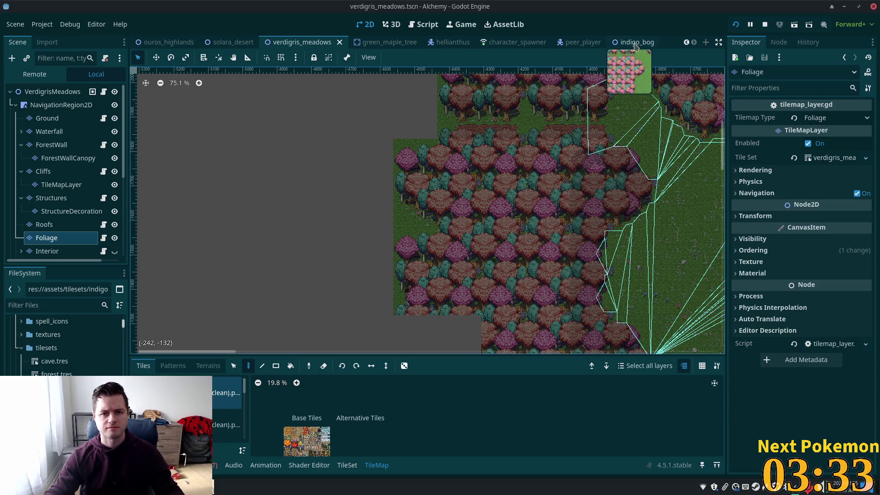
click(631, 44)
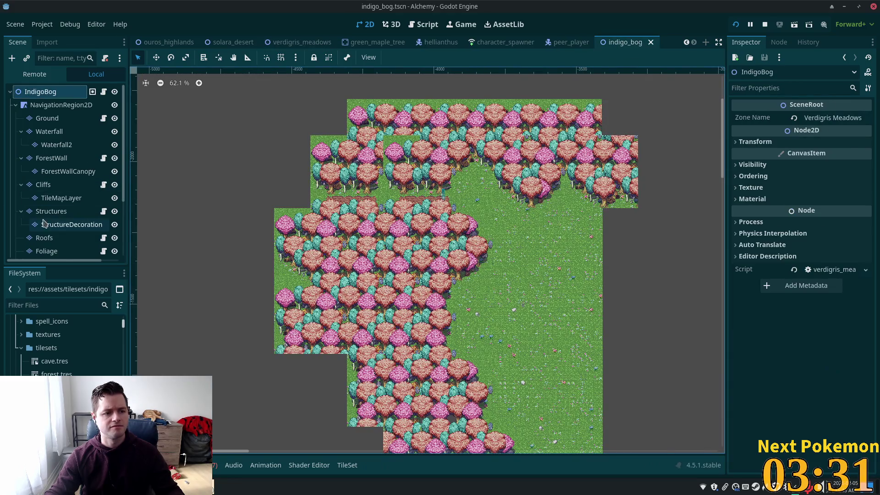
click(59, 252)
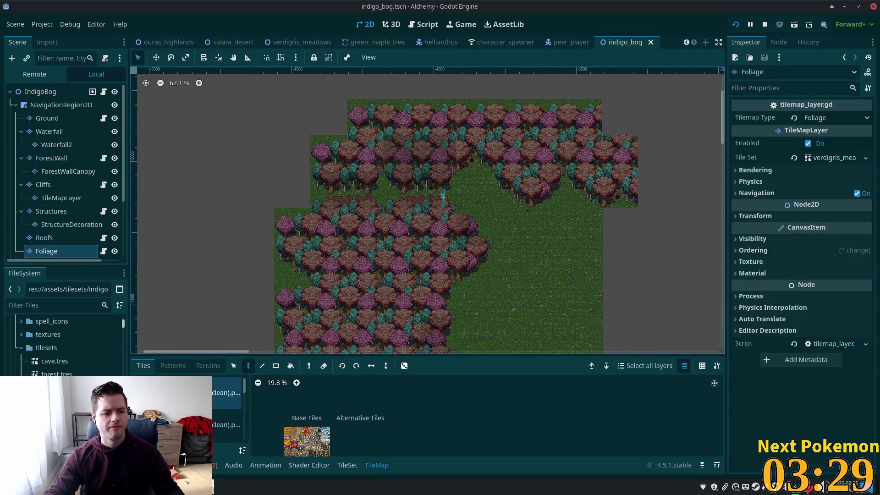
mouse_move(55, 388)
mouse_down()
mouse_move(792, 197)
mouse_move(844, 158)
mouse_move(834, 158)
mouse_up()
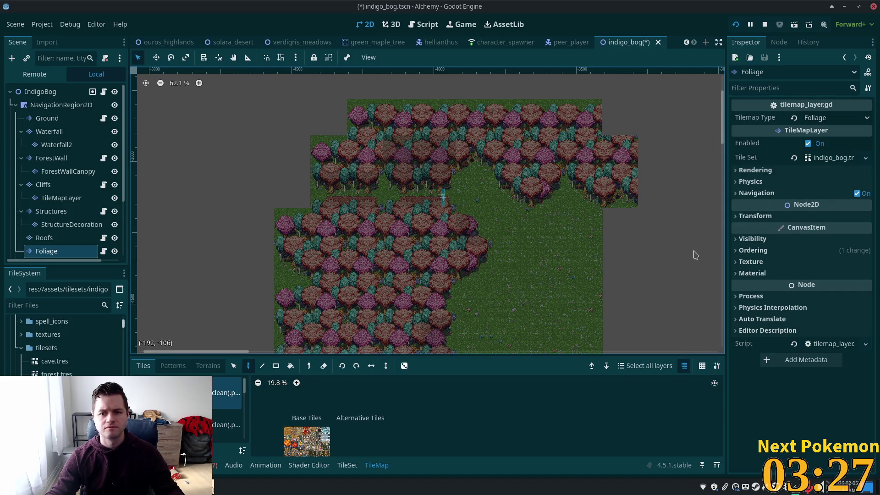
key(ctrl+s)
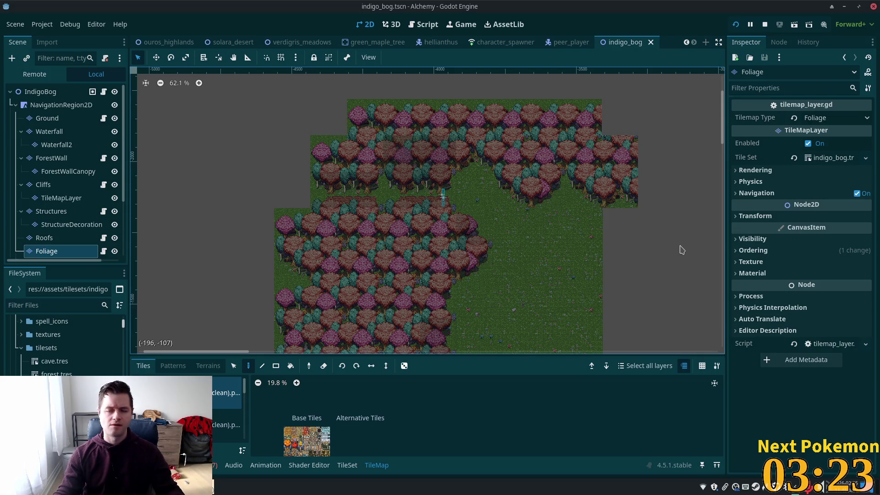
scroll(443, 210, down, 2)
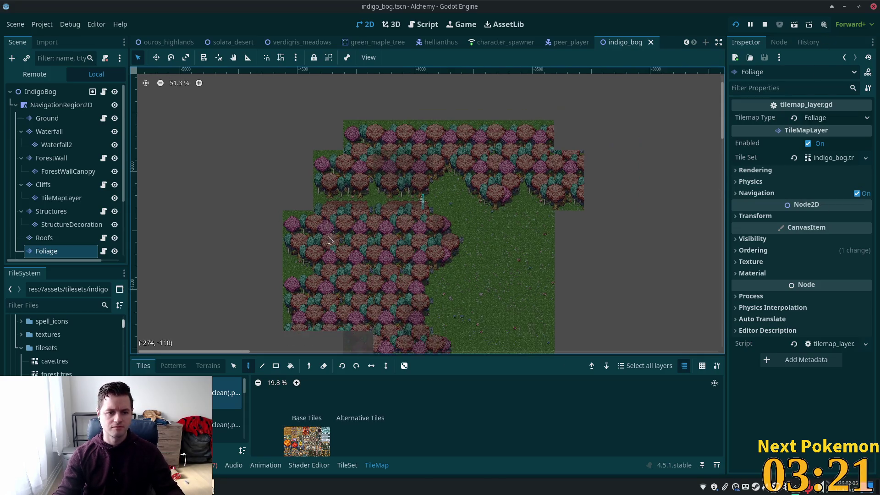
scroll(373, 181, up, 2)
scroll(373, 181, up, 2)
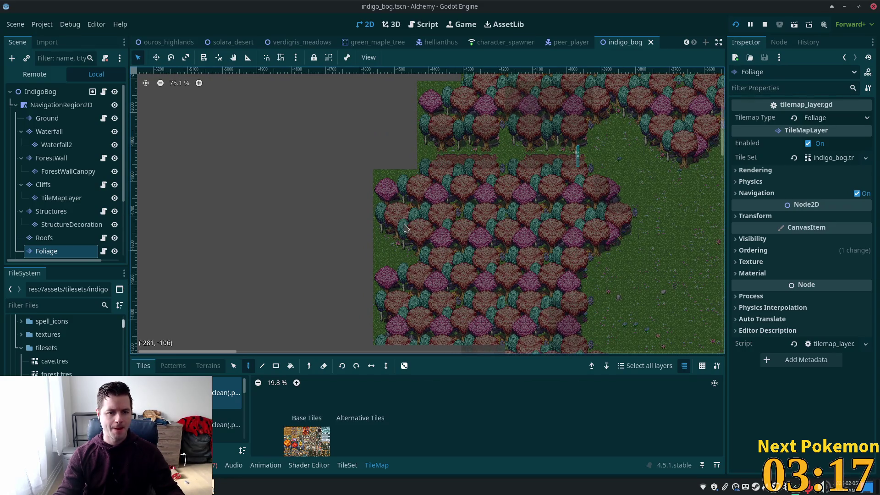
scroll(412, 206, down, 2)
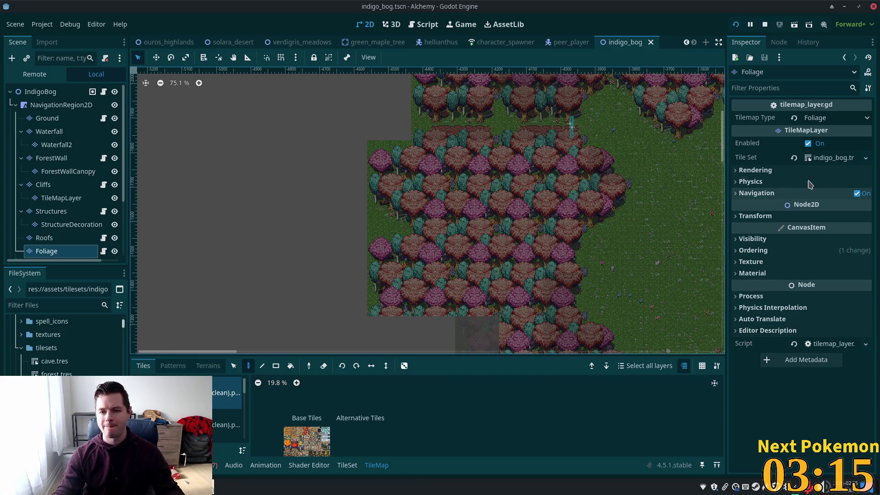
click(827, 161)
click(825, 162)
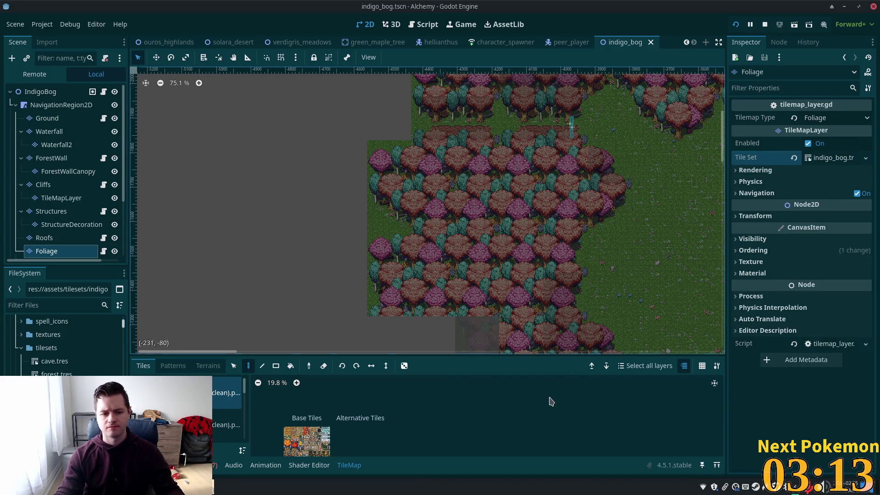
scroll(215, 416, down, 5)
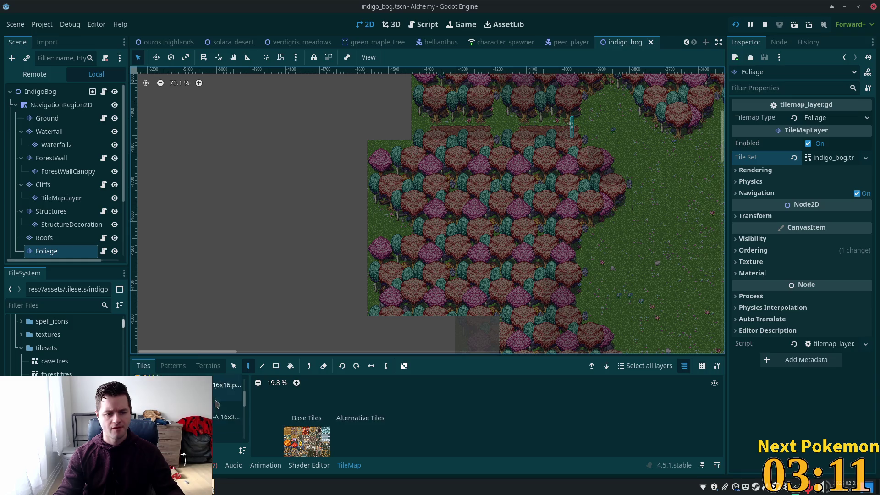
scroll(216, 415, down, 2)
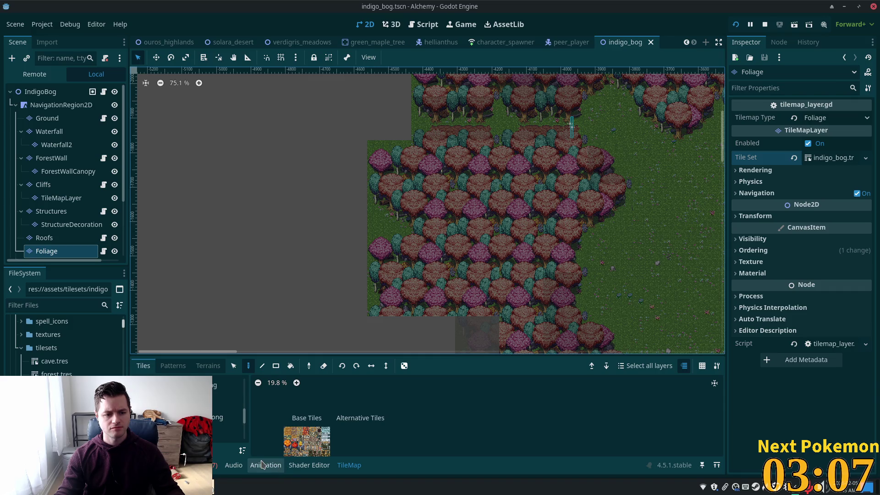
scroll(224, 413, down, 2)
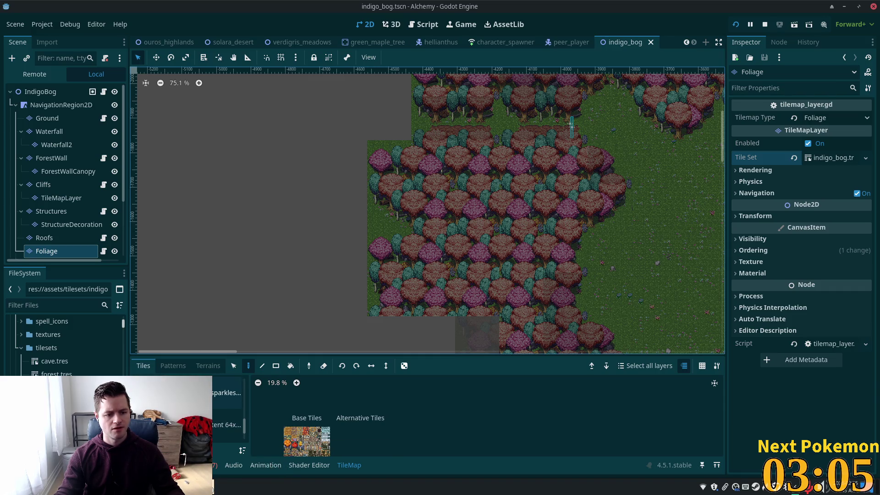
scroll(227, 412, down, 1)
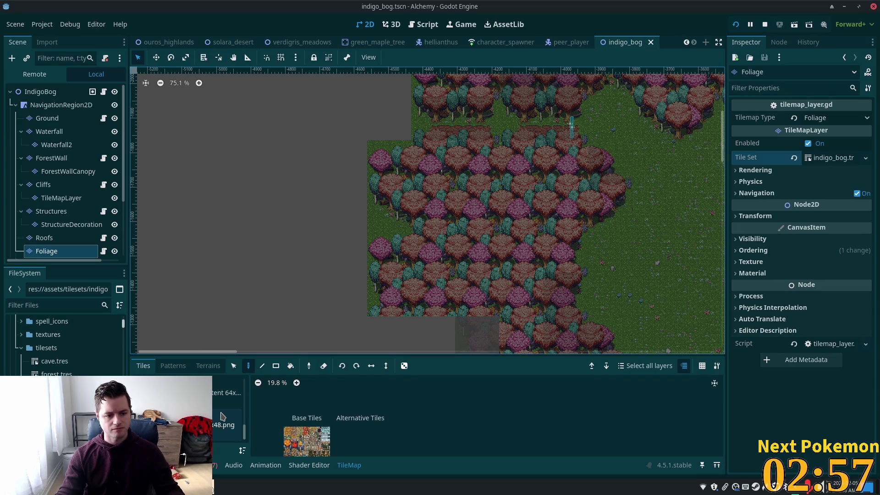
drag(247, 438, 250, 388)
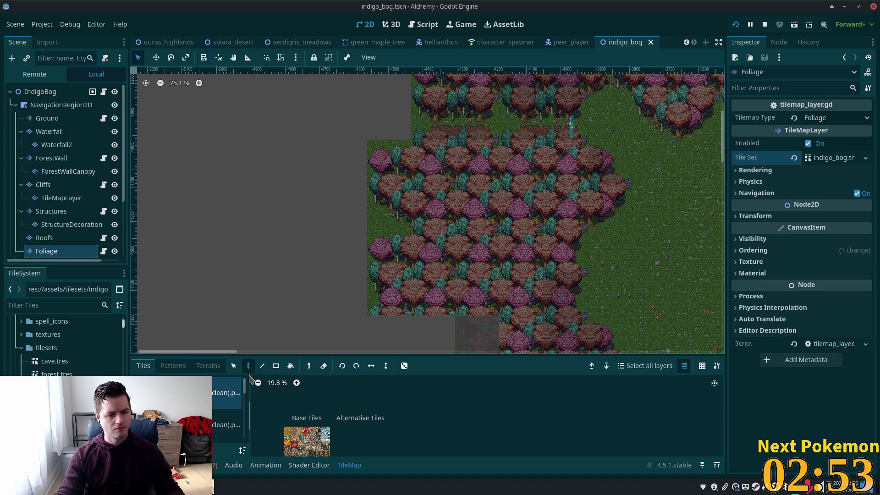
click(227, 425)
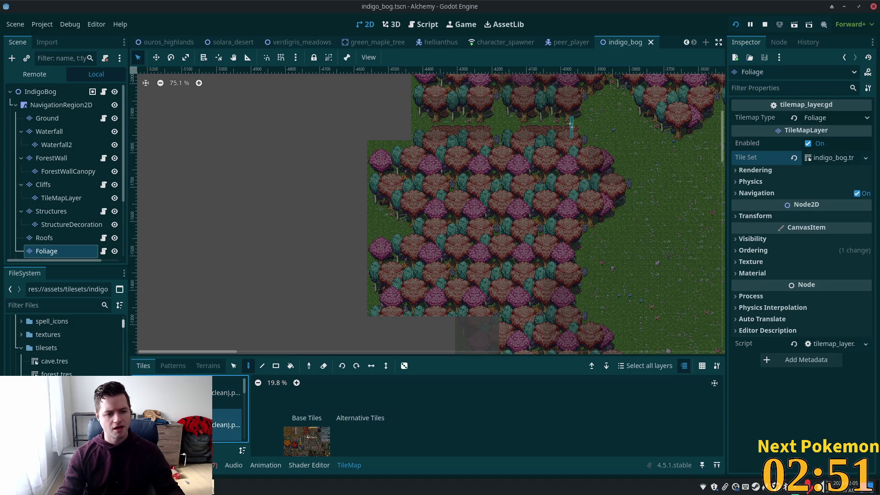
click(219, 429)
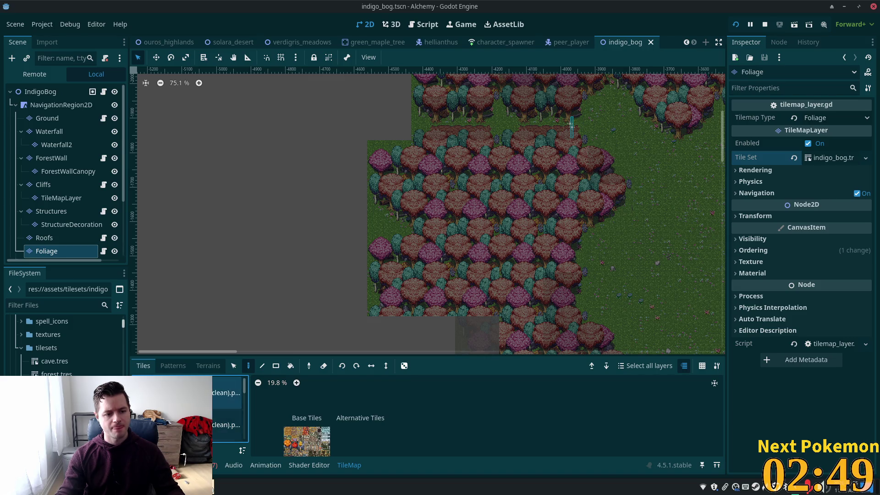
scroll(219, 429, up, 1)
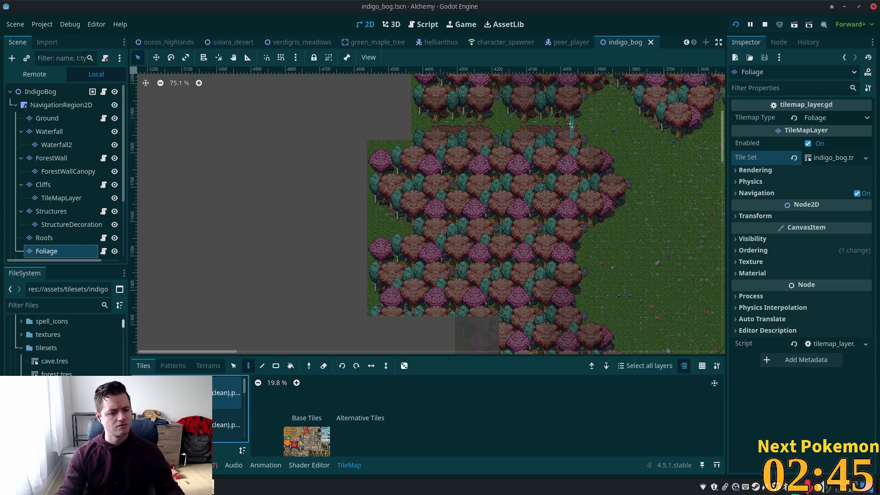
click(306, 465)
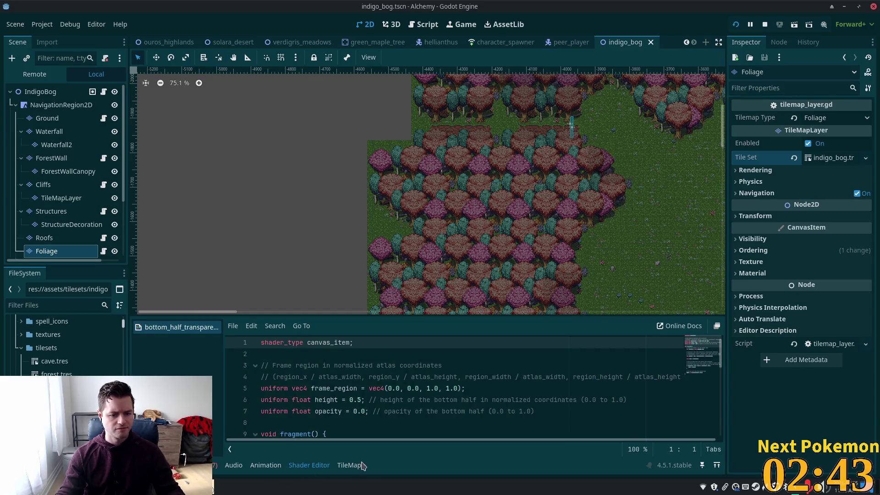
click(339, 465)
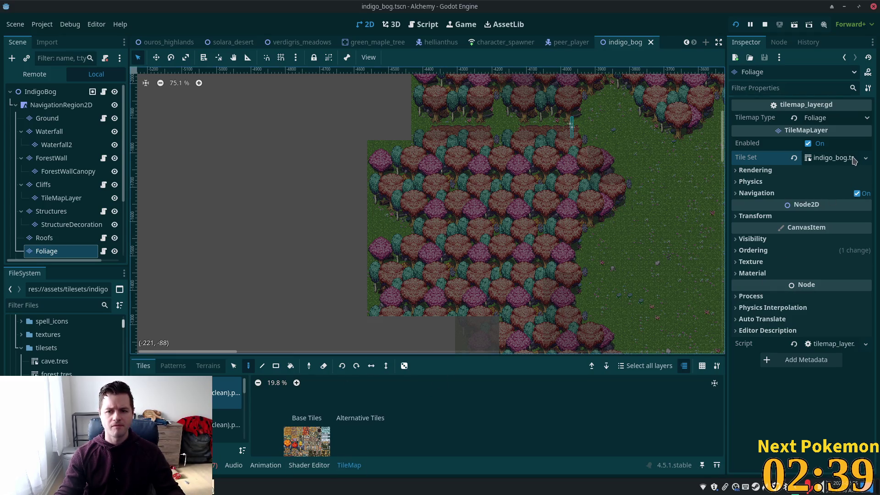
click(833, 158)
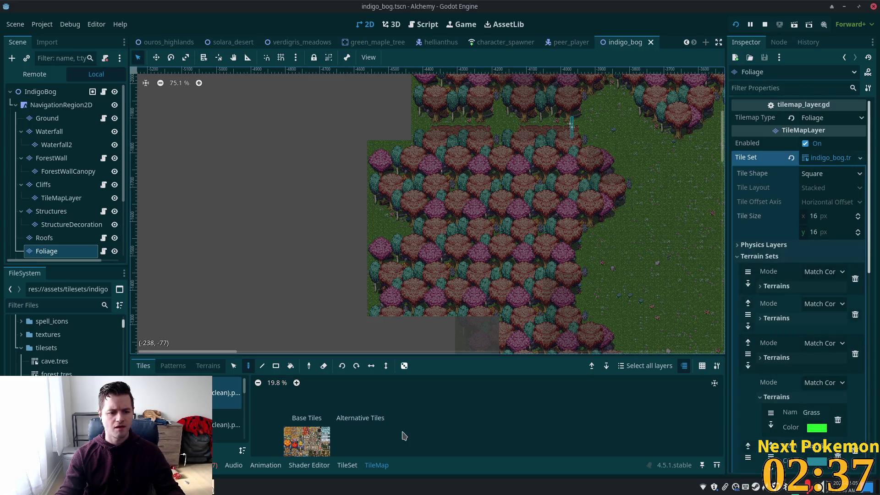
click(347, 465)
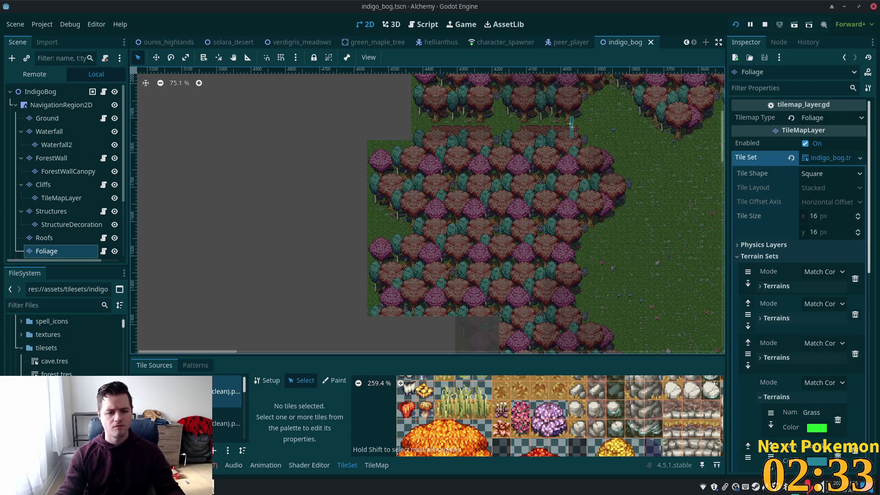
click(219, 438)
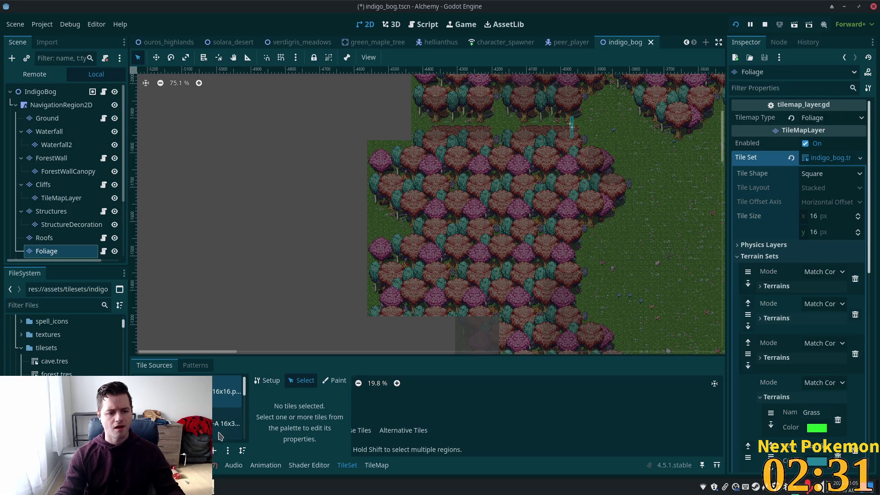
click(222, 431)
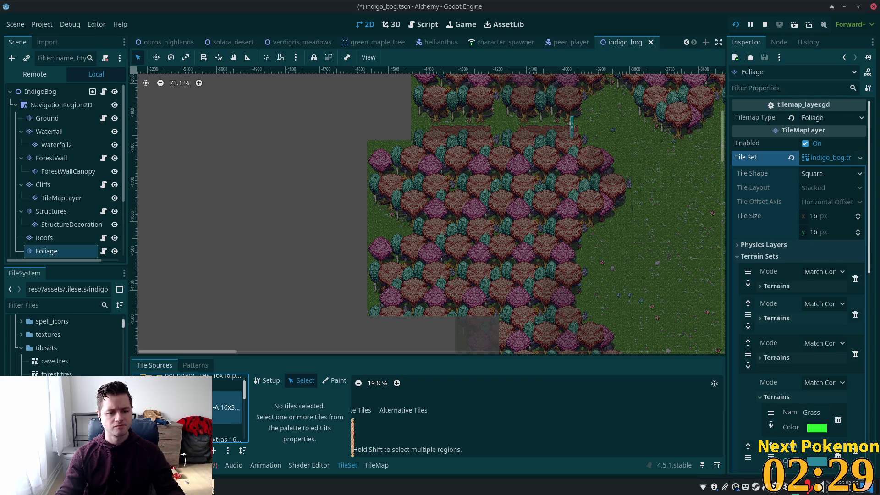
scroll(229, 408, down, 3)
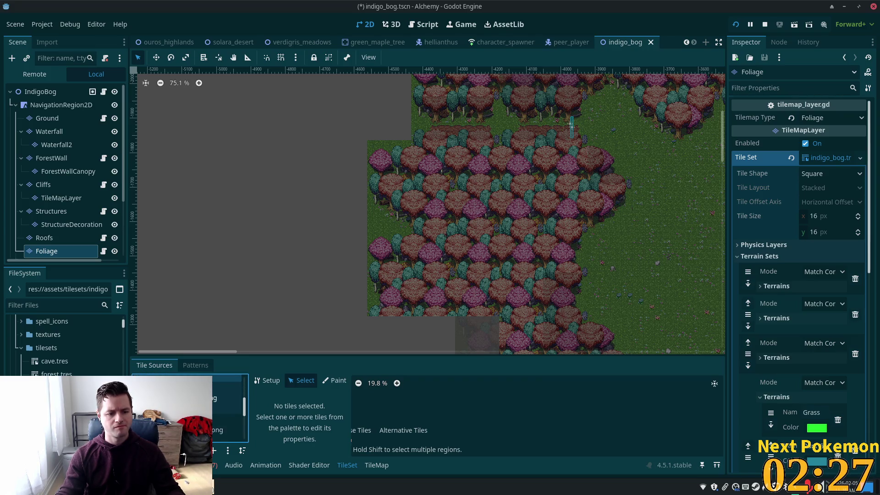
scroll(227, 412, down, 2)
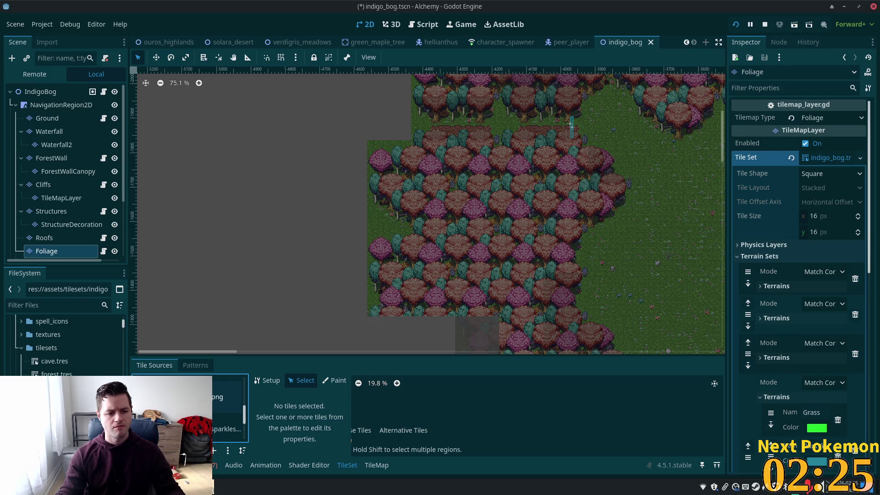
scroll(227, 408, up, 2)
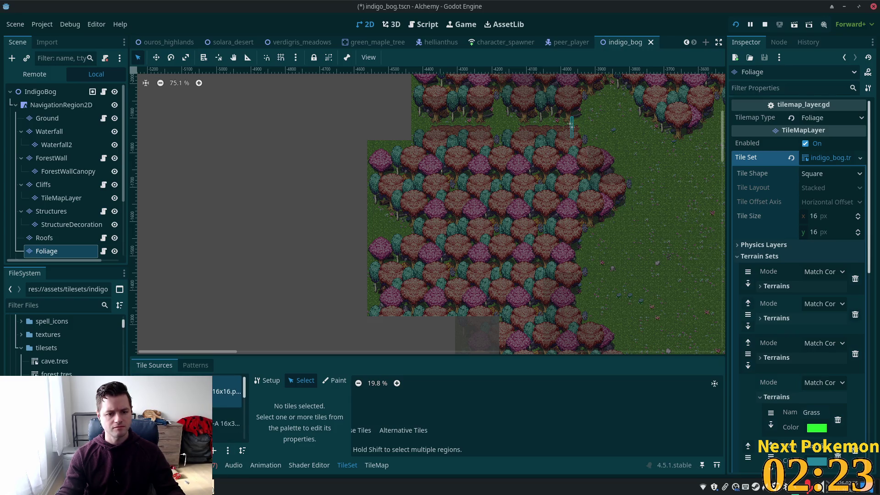
scroll(240, 398, down, 2)
scroll(222, 399, up, 2)
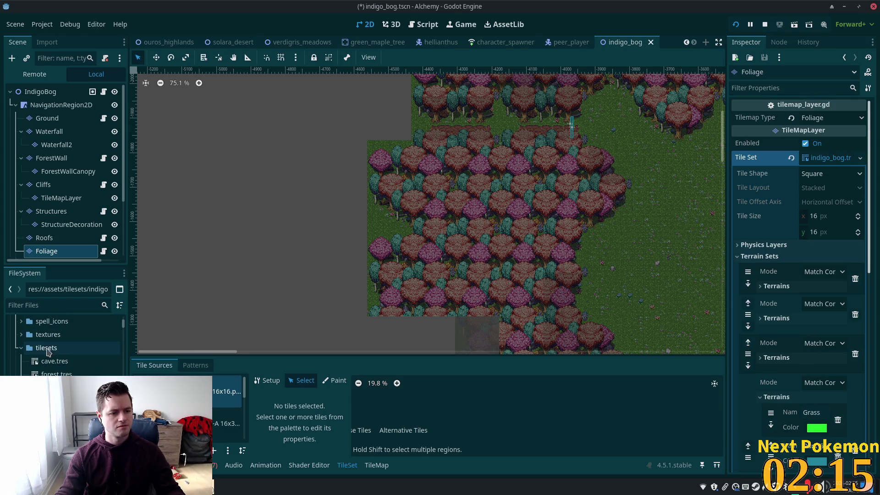
click(24, 351)
scroll(24, 350, up, 5)
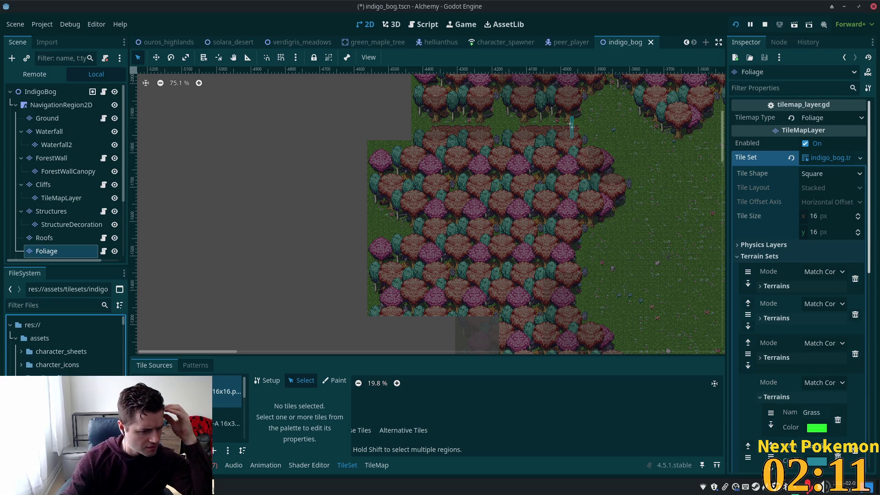
scroll(65, 343, down, 5)
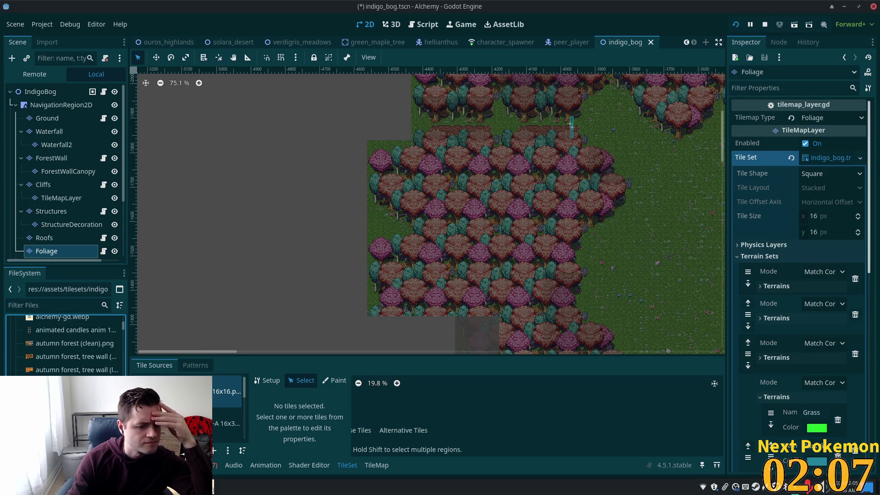
key(alt+Tab)
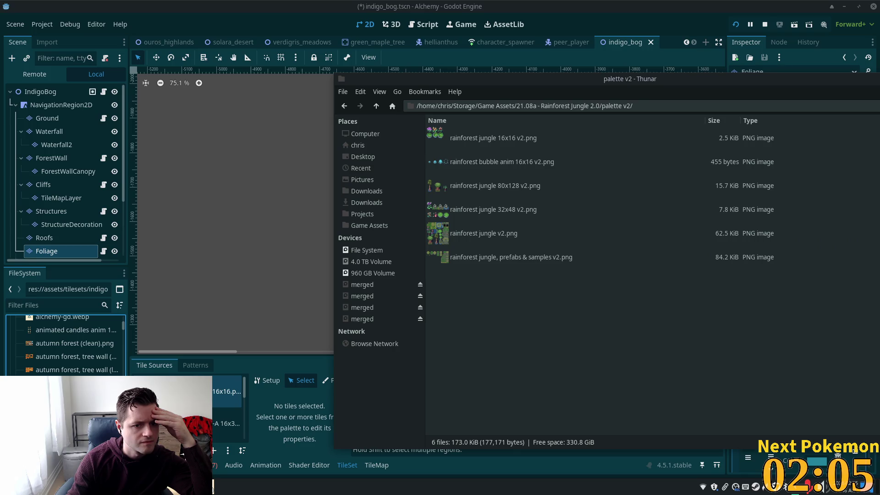
Copy 'rainforest jungle v3.png' and 'rainforest bubble anim 16x16 v3.png' from palette v3 into the project's assets folder.
click(377, 106)
double_click(505, 207)
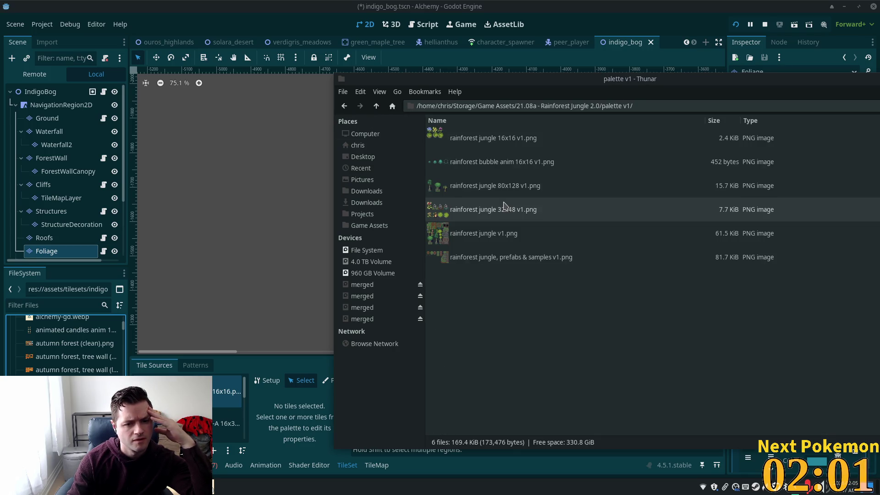
click(376, 108)
double_click(467, 178)
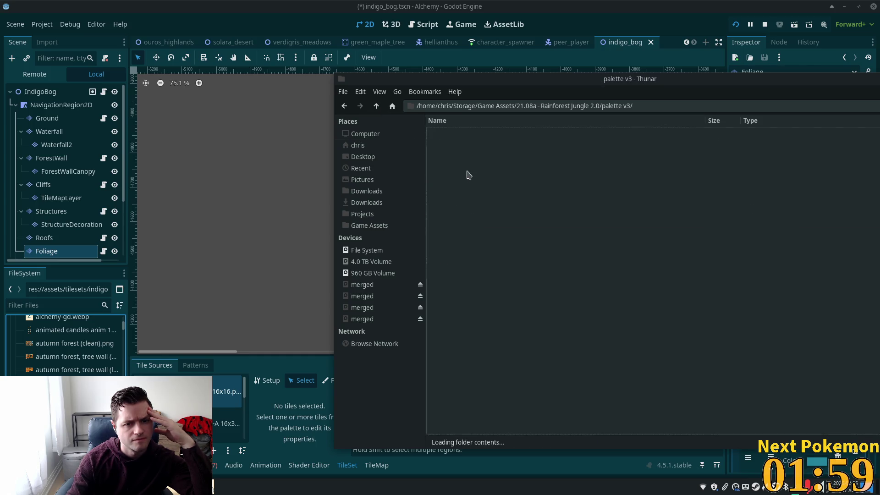
click(465, 237)
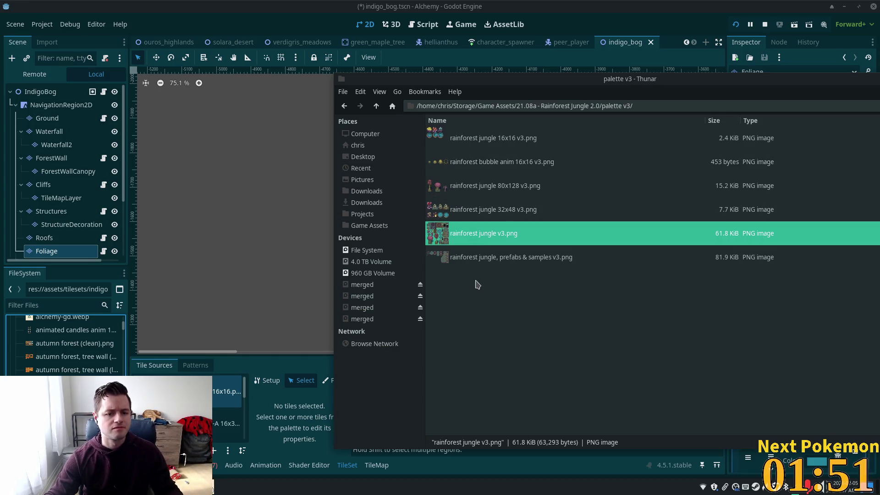
ctrl+click(462, 164)
mouse_move(449, 234)
mouse_down()
mouse_move(256, 257)
mouse_move(83, 355)
mouse_move(87, 316)
mouse_up()
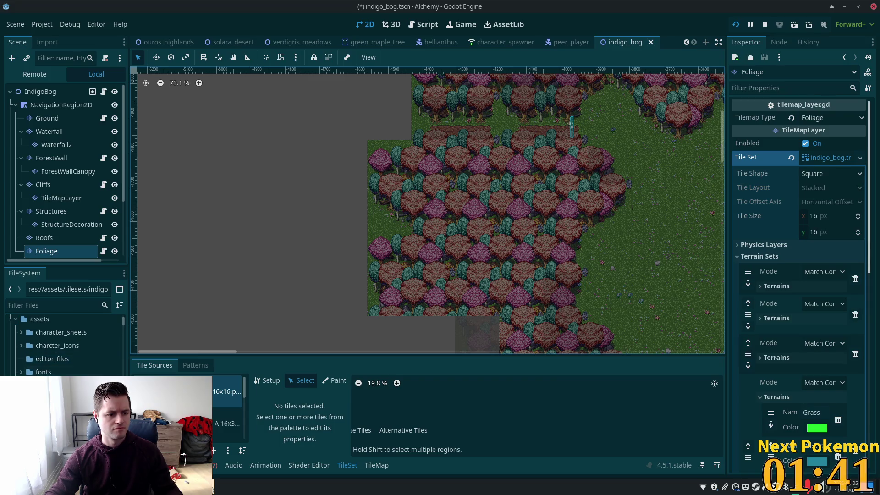
key(alt+Tab)
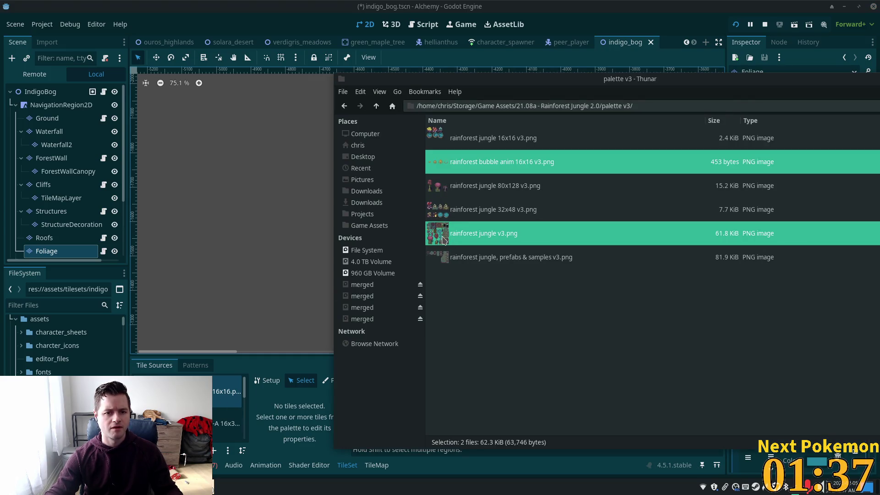
drag(105, 351, 99, 365)
mouse_move(33, 336)
mouse_down()
mouse_move(35, 322)
mouse_move(88, 347)
mouse_up()
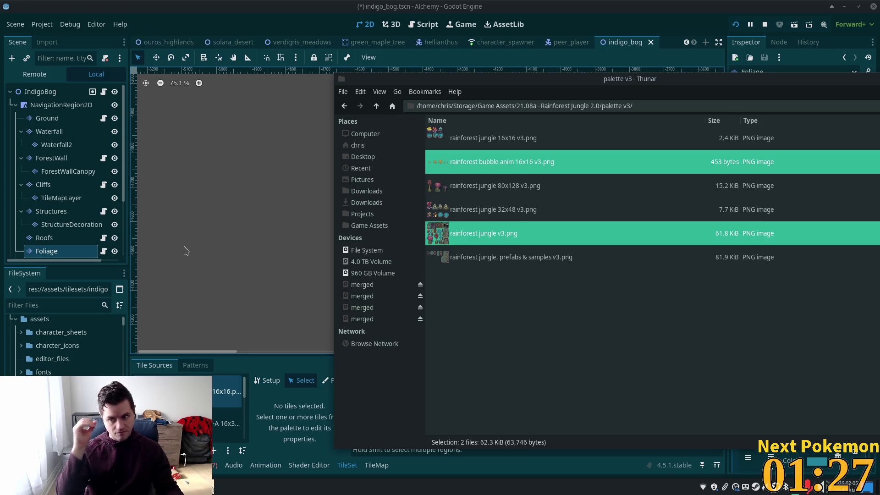
Filter files by 'rainfo' and add the bubble anim texture as a tile source, auto-creating tiles.
click(561, 6)
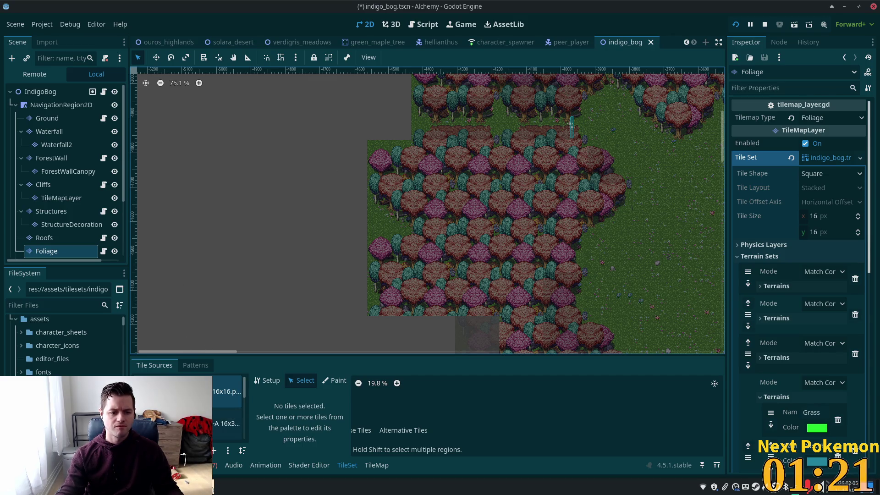
scroll(215, 413, down, 5)
scroll(215, 412, down, 2)
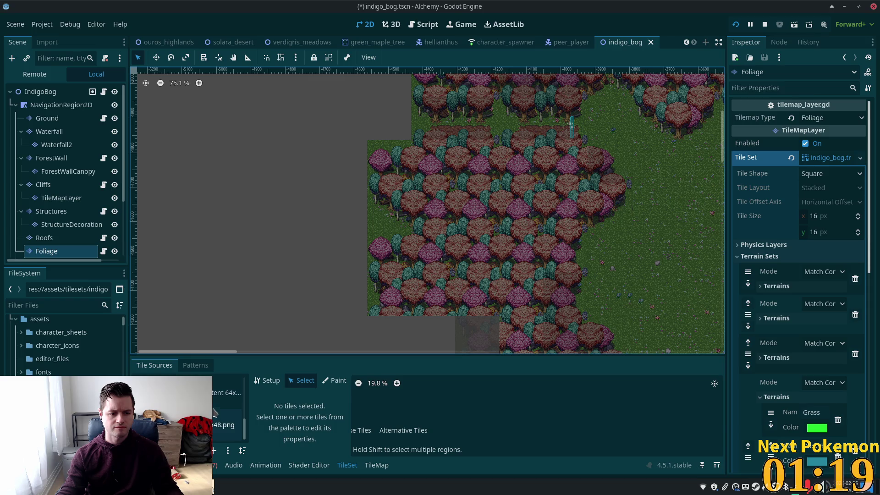
scroll(242, 430, up, 7)
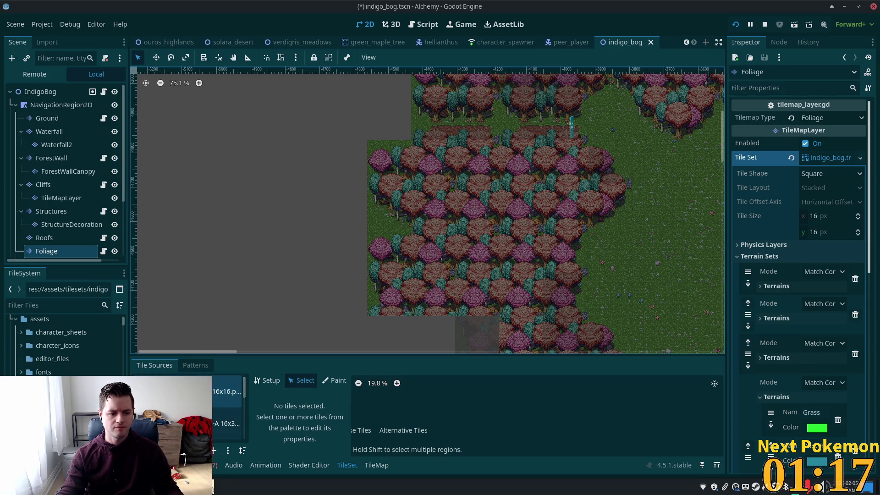
key(alt+Tab)
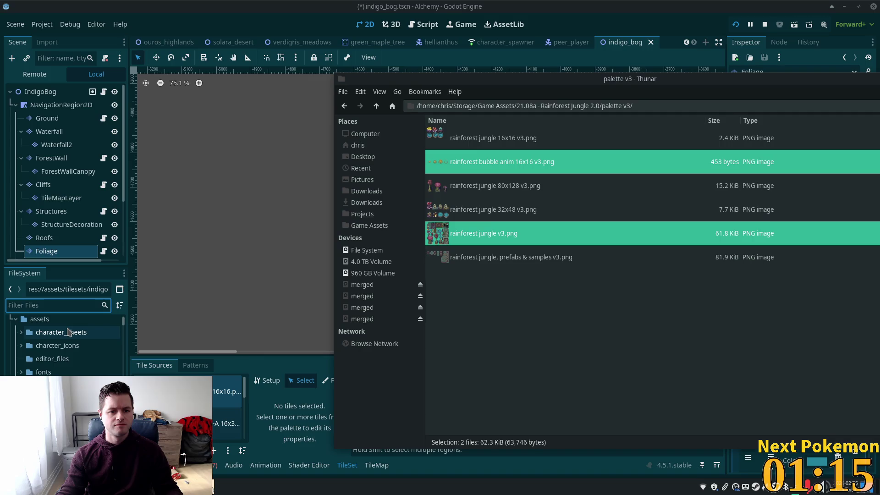
click(105, 306)
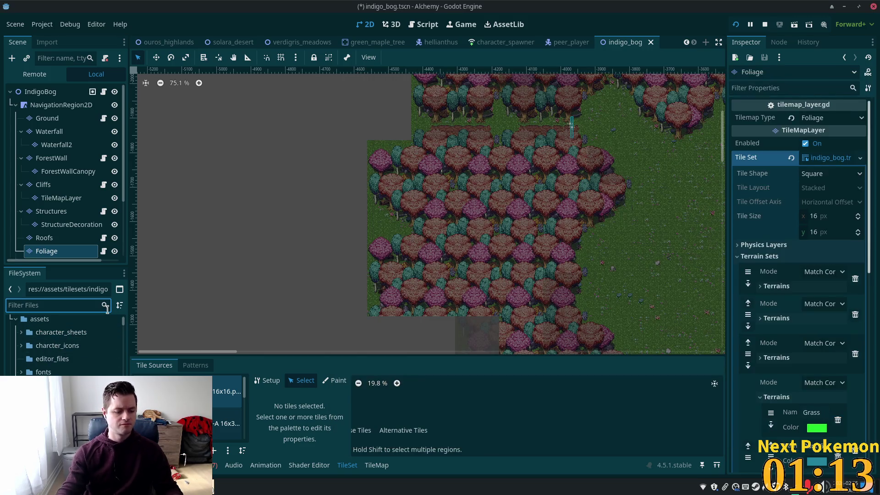
text(rainfo)
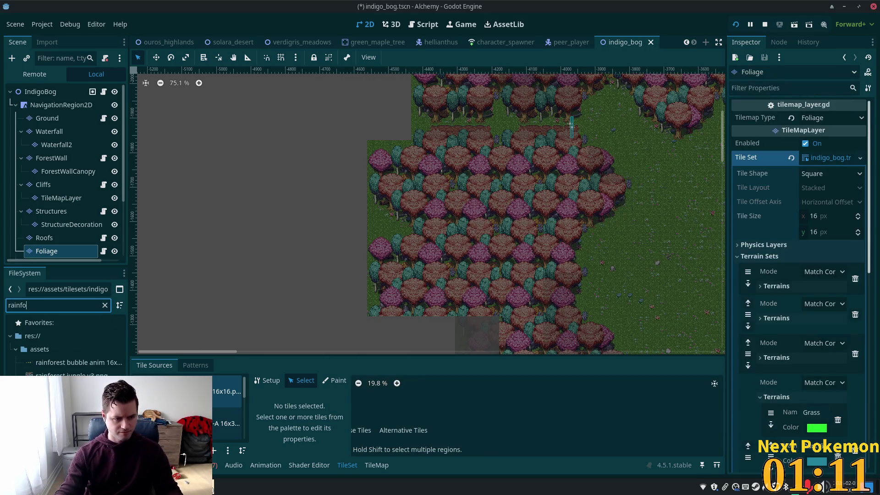
click(57, 364)
mouse_move(57, 364)
mouse_down()
mouse_move(137, 399)
mouse_move(226, 408)
mouse_up()
click(471, 262)
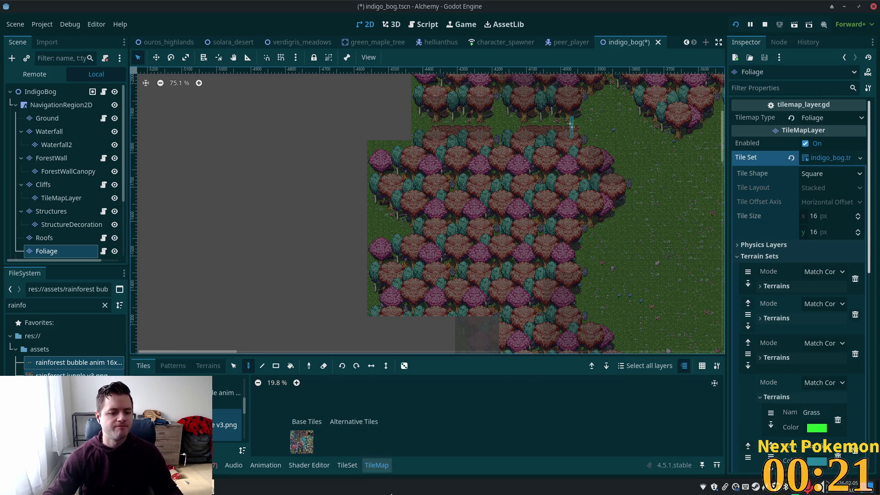
Zoom into the atlas, then switch to the browser showing the Mana Seed Rainforest Jungle page.
scroll(330, 442, up, 1)
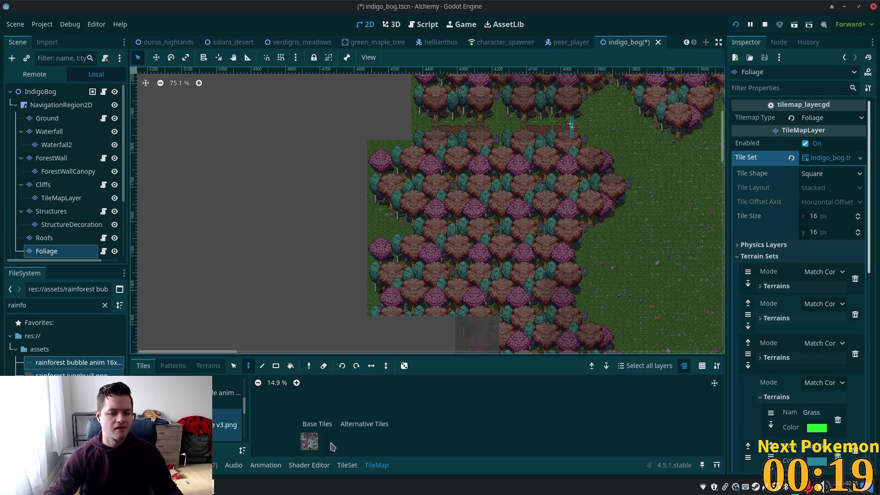
scroll(329, 442, up, 18)
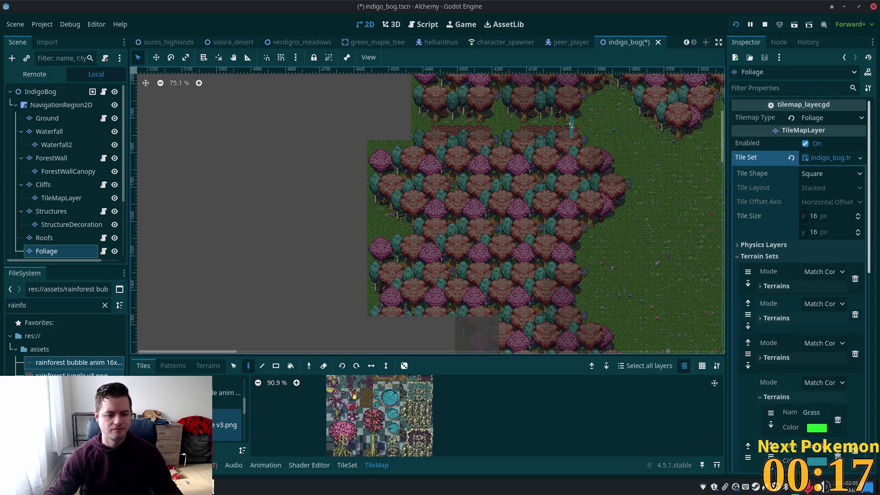
scroll(347, 440, up, 2)
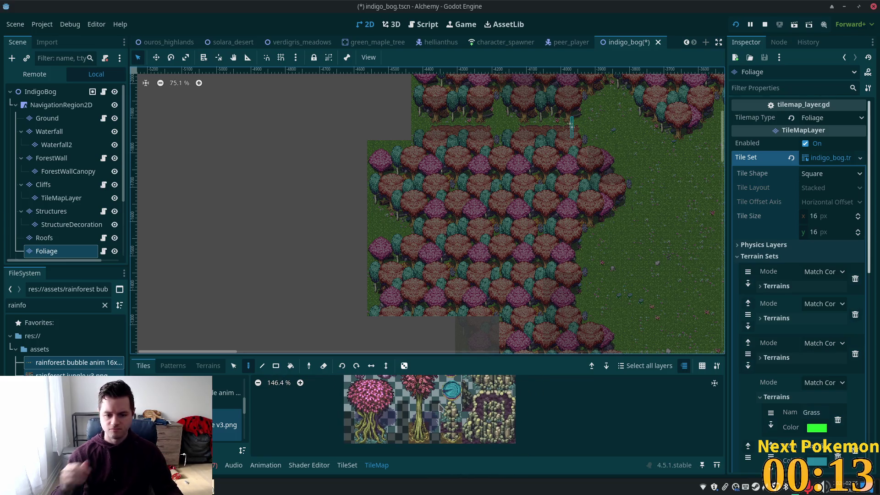
key(super)
click(247, 488)
click(248, 452)
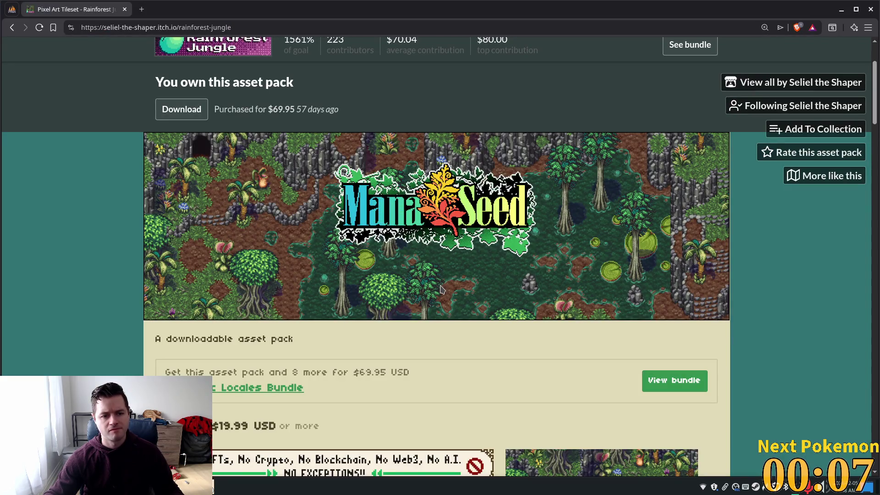
scroll(468, 288, down, 2)
scroll(469, 289, down, 2)
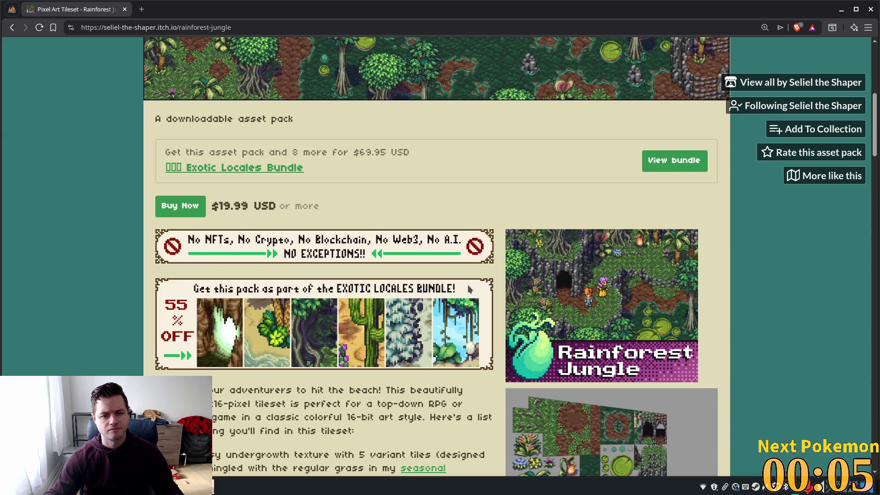
scroll(468, 289, down, 5)
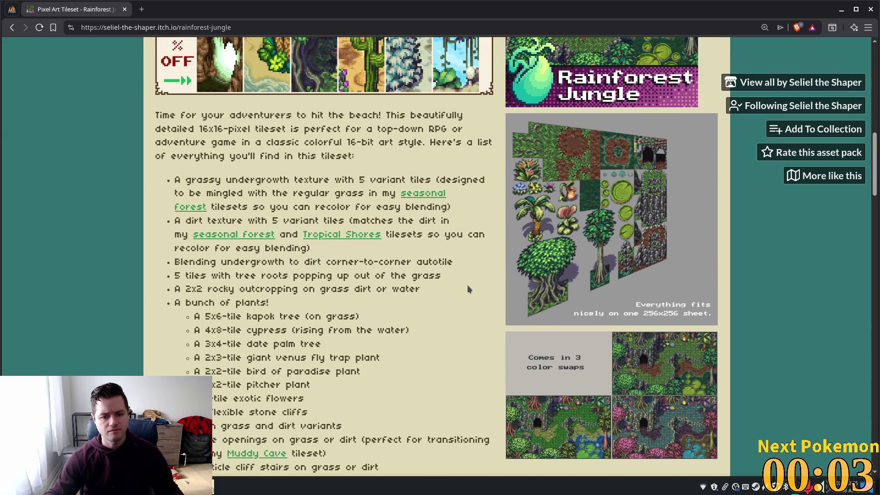
click(674, 421)
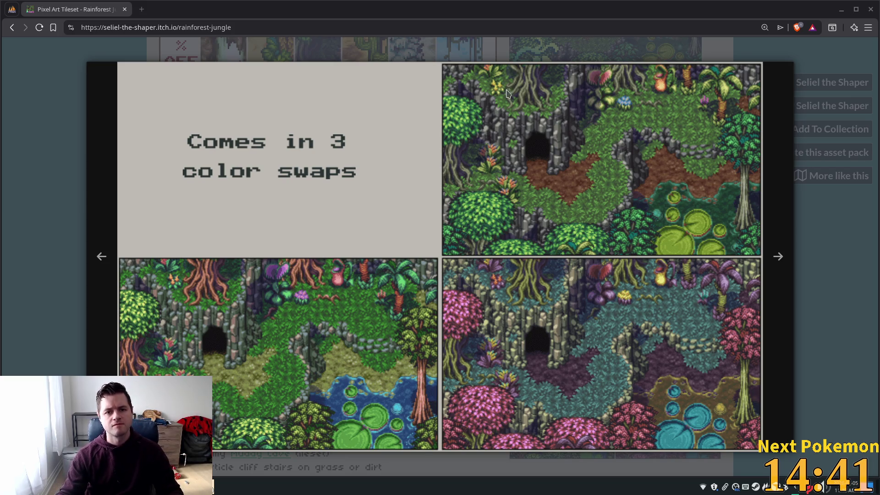
mouse_move(373, 5)
mouse_down()
mouse_move(376, 447)
mouse_move(412, 50)
mouse_move(427, 6)
mouse_up()
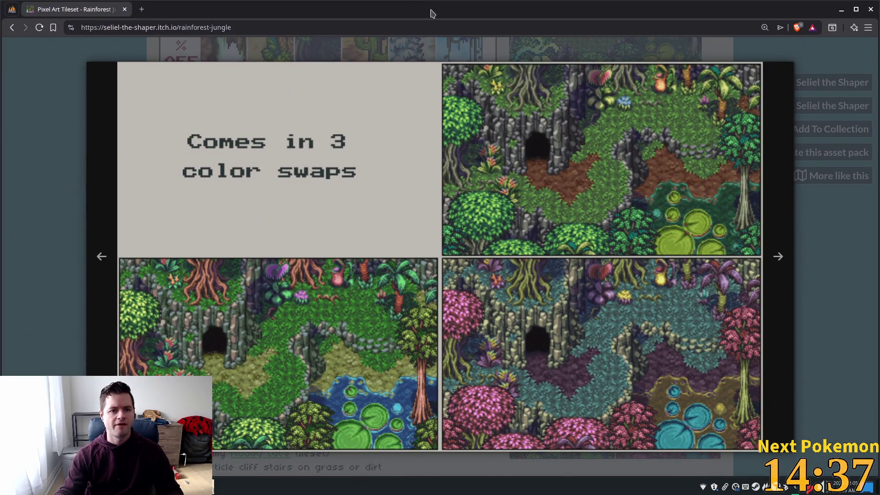
key(alt+Tab)
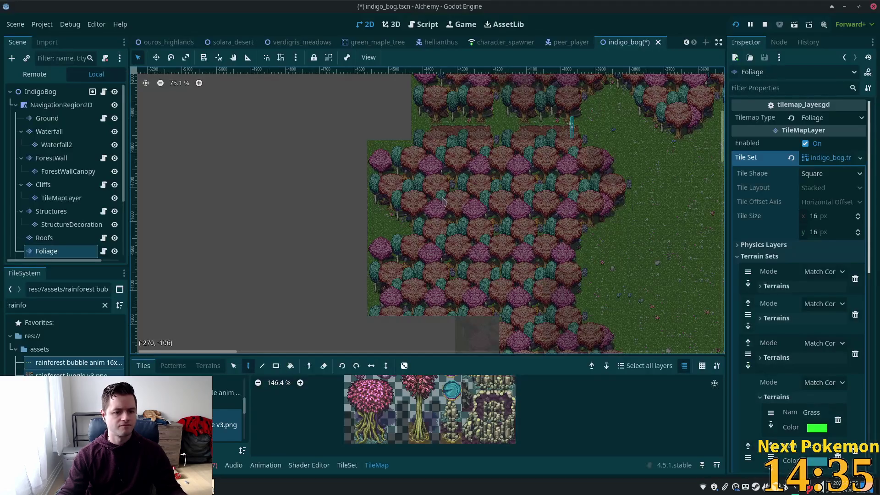
Paint two 4x4 pink bubble trees on Foliage at the forest's left edge and save indigo_bog.
scroll(351, 209, up, 5)
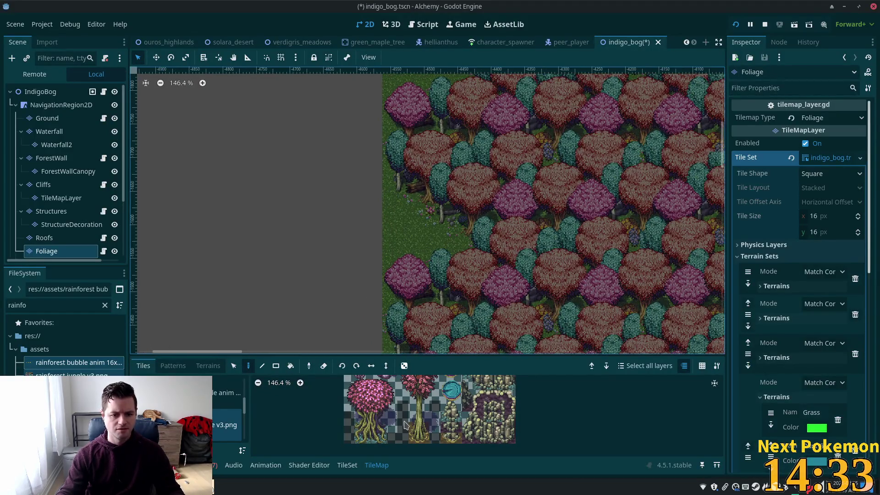
mouse_move(353, 396)
mouse_down()
mouse_move(382, 415)
mouse_move(391, 441)
mouse_up()
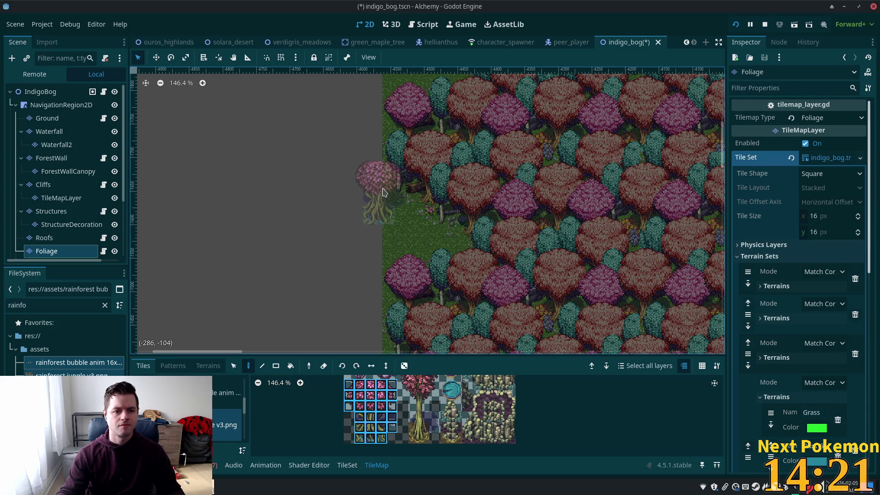
mouse_move(384, 192)
mouse_down()
mouse_move(370, 260)
mouse_move(414, 286)
mouse_up()
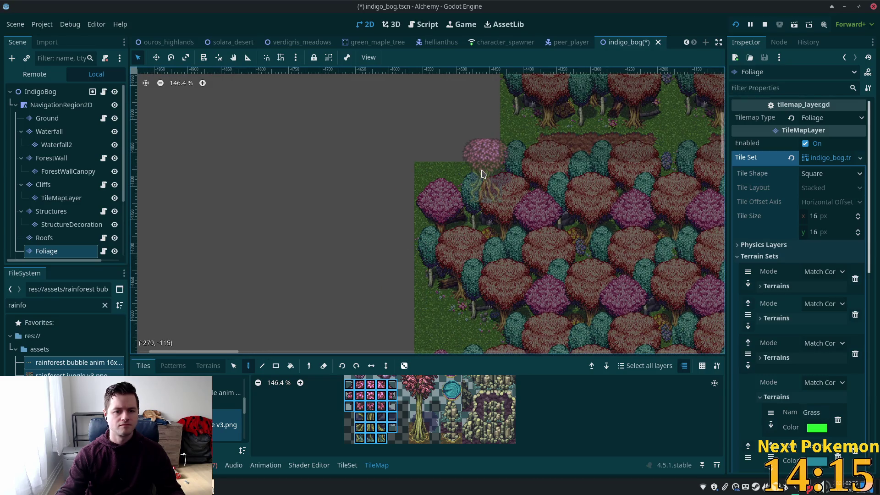
click(460, 184)
click(460, 250)
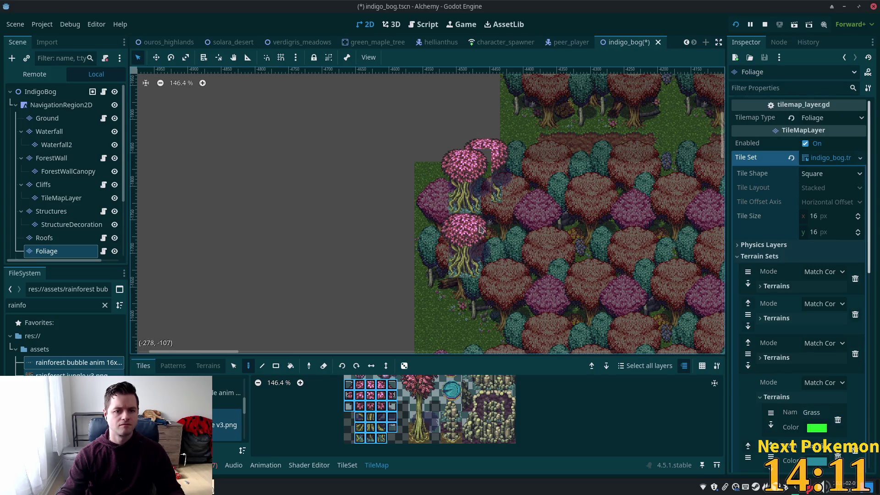
key(ctrl+s)
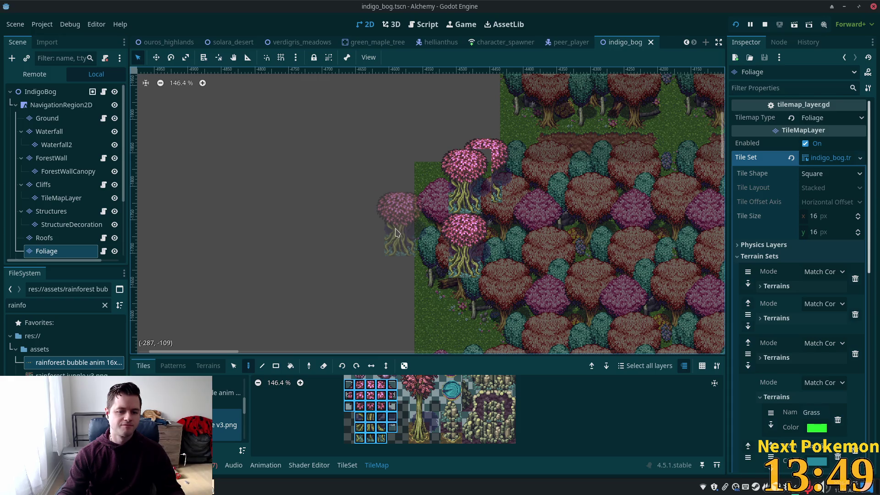
click(392, 234)
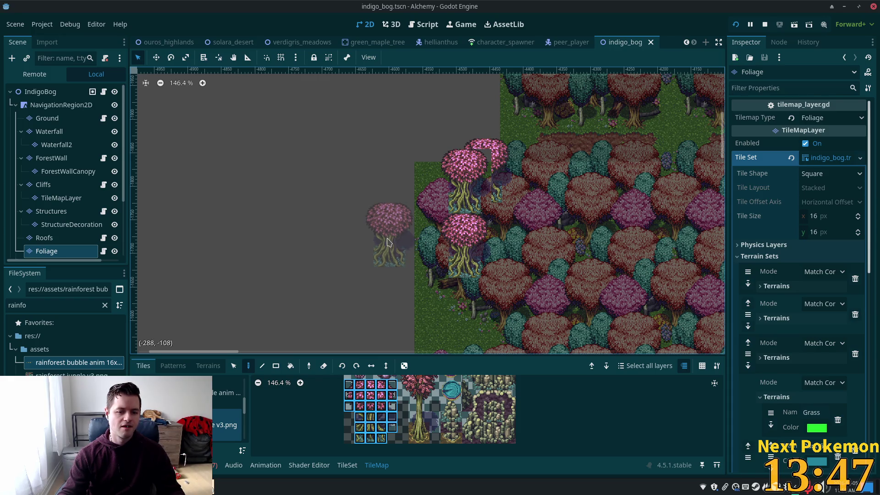
scroll(391, 423, up, 2)
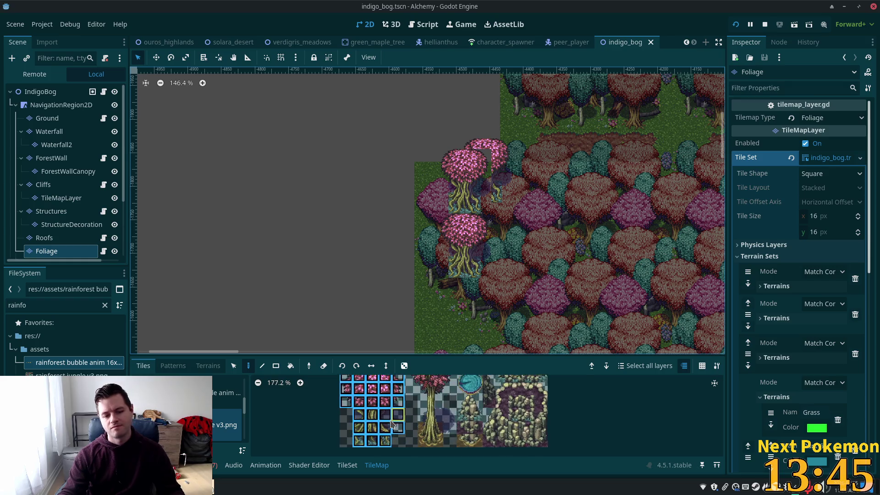
Place four more pink bubble trees stepping up the forest's left edge to the grove's top.
scroll(390, 420, up, 2)
mouse_move(391, 416)
mouse_down()
mouse_move(339, 403)
mouse_move(326, 413)
mouse_move(431, 405)
mouse_up()
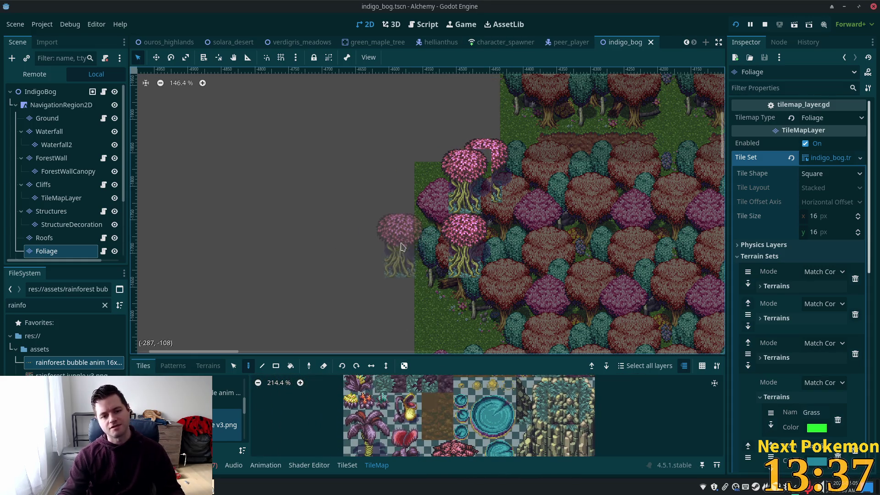
click(409, 265)
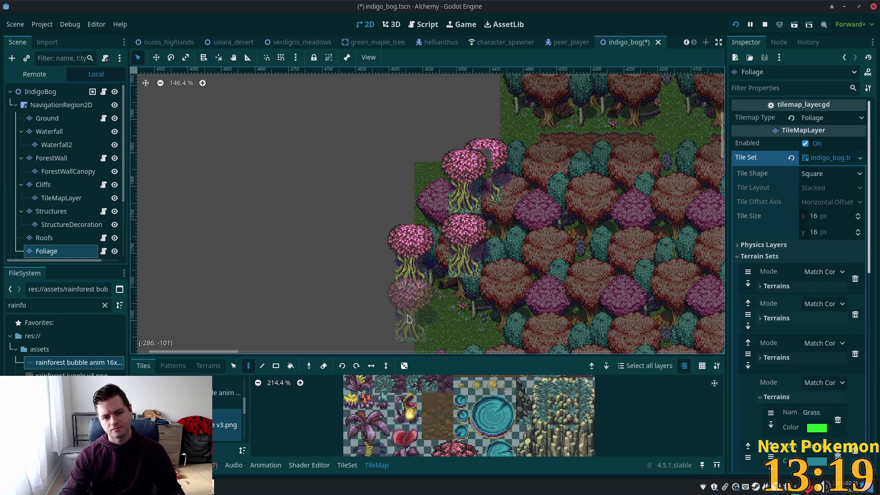
click(412, 317)
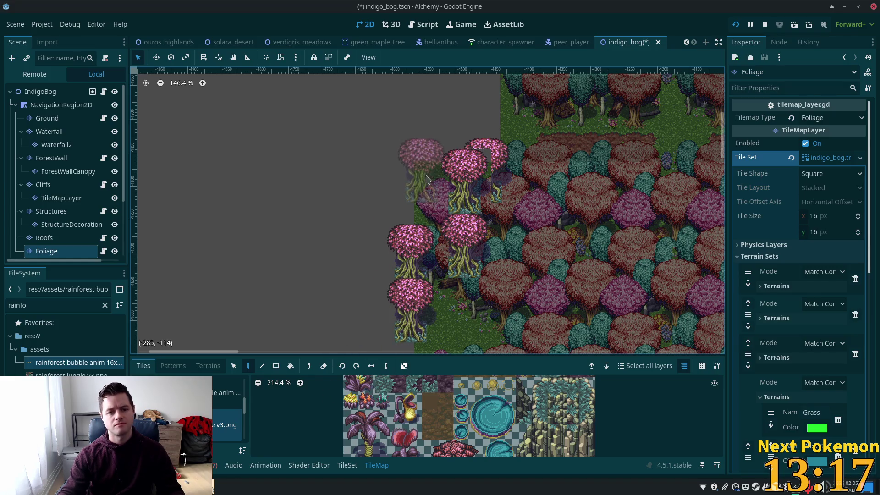
click(433, 201)
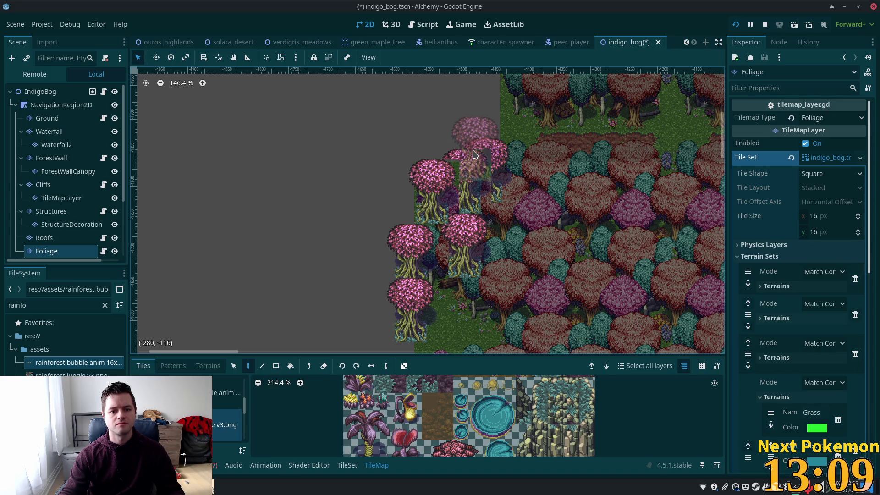
click(474, 155)
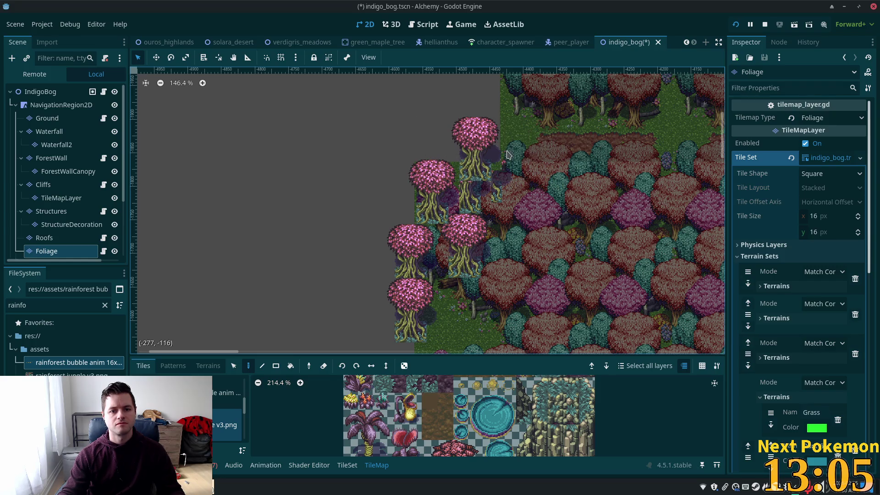
scroll(575, 192, up, 2)
scroll(575, 191, right, 1)
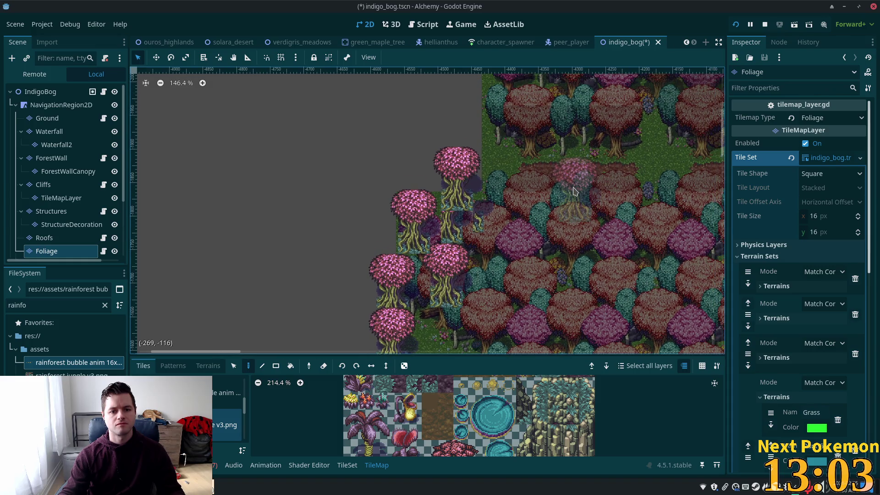
scroll(558, 196, up, 3)
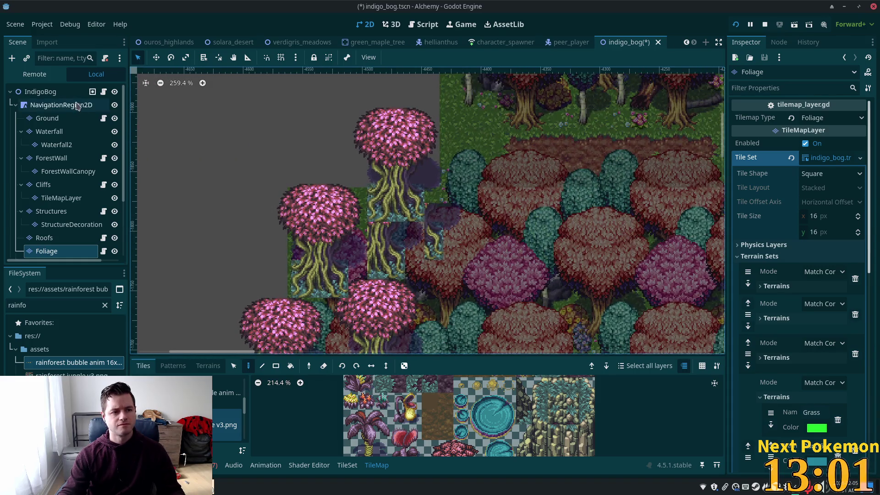
click(48, 118)
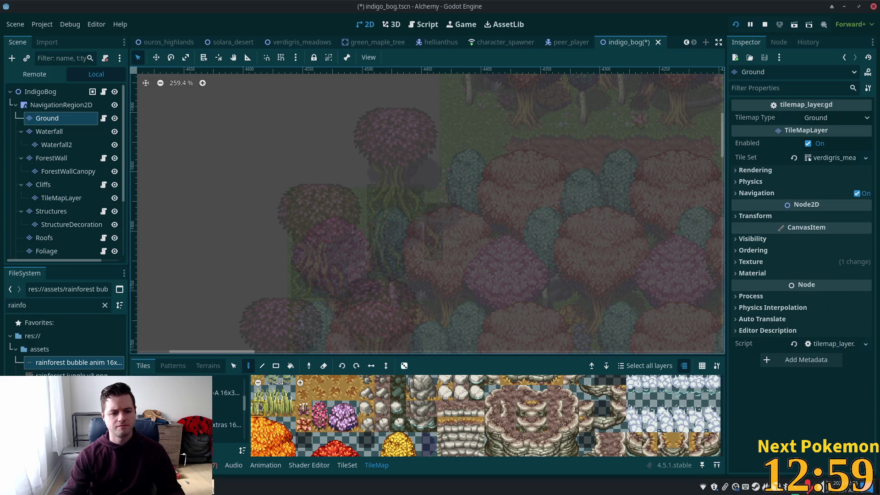
Search FileSystem for indigo_bog and assign it as the Ground layer's Tile Set.
scroll(378, 417, up, 1)
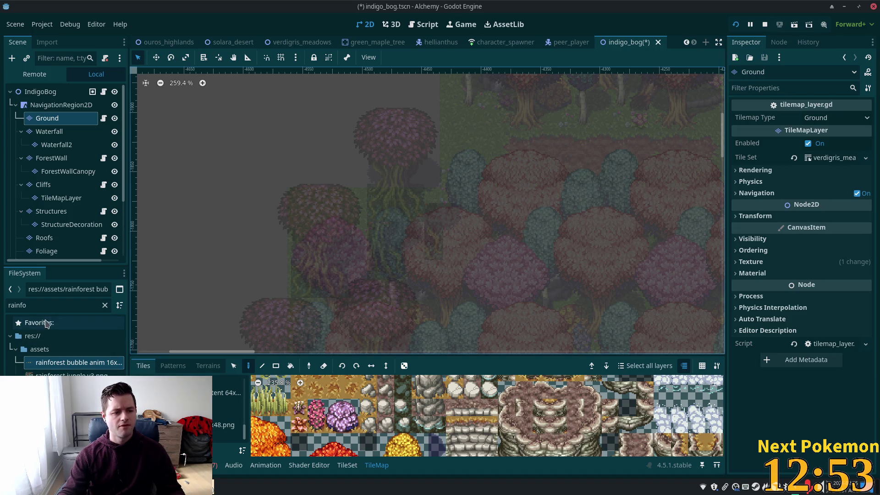
click(53, 307)
text(indig)
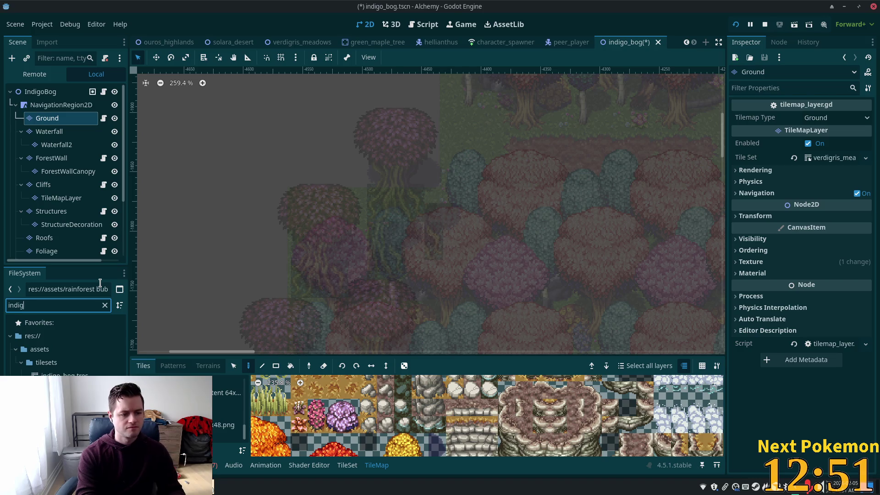
mouse_move(59, 374)
mouse_down()
mouse_move(674, 252)
mouse_move(830, 158)
mouse_up()
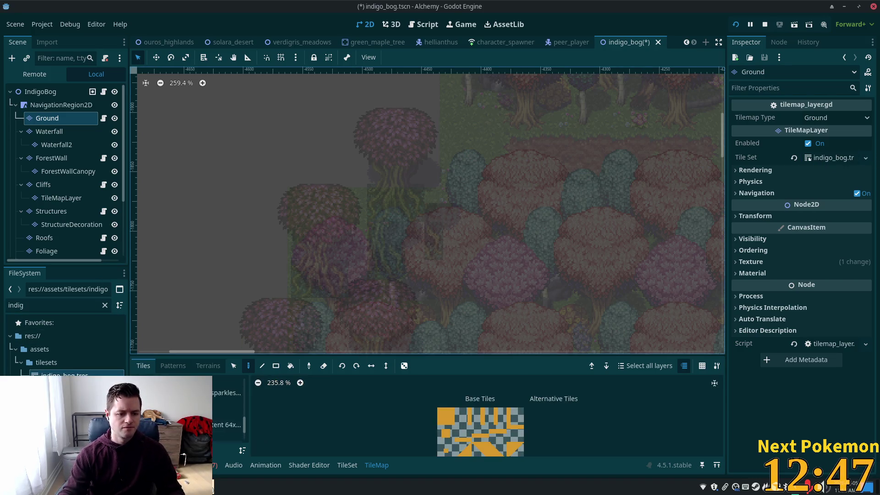
Pick the teal bog ground tile from the jungle tile sheet and paint it under the bubble trees.
click(347, 465)
click(377, 465)
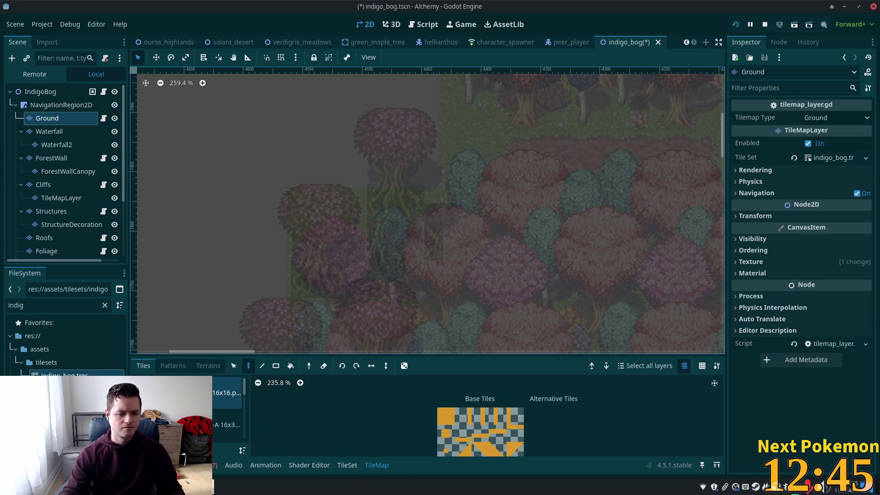
scroll(241, 415, up, 3)
scroll(242, 415, down, 3)
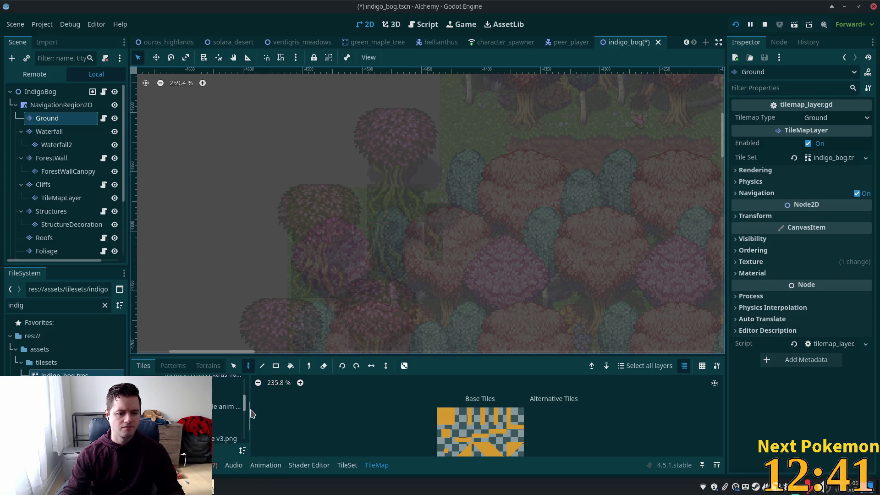
click(227, 401)
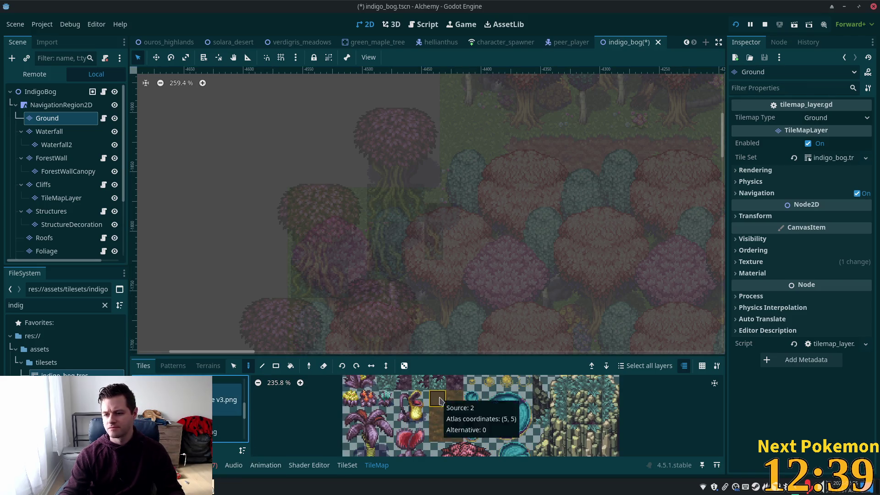
scroll(431, 436, down, 3)
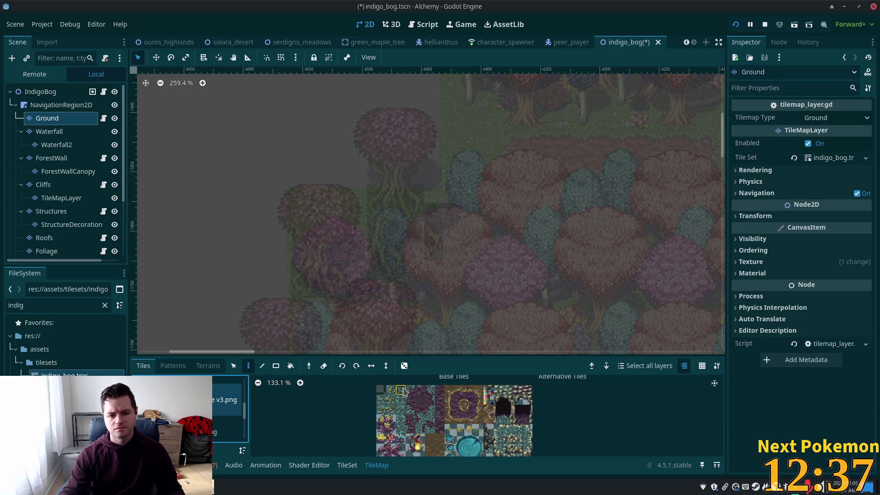
click(402, 390)
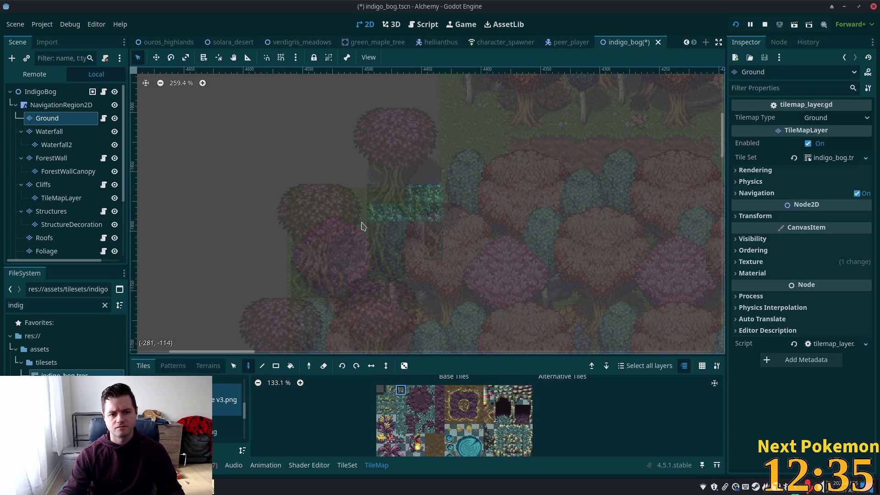
drag(365, 226, 343, 214)
mouse_move(293, 289)
mouse_down()
mouse_move(296, 262)
mouse_move(355, 288)
mouse_move(355, 261)
mouse_up()
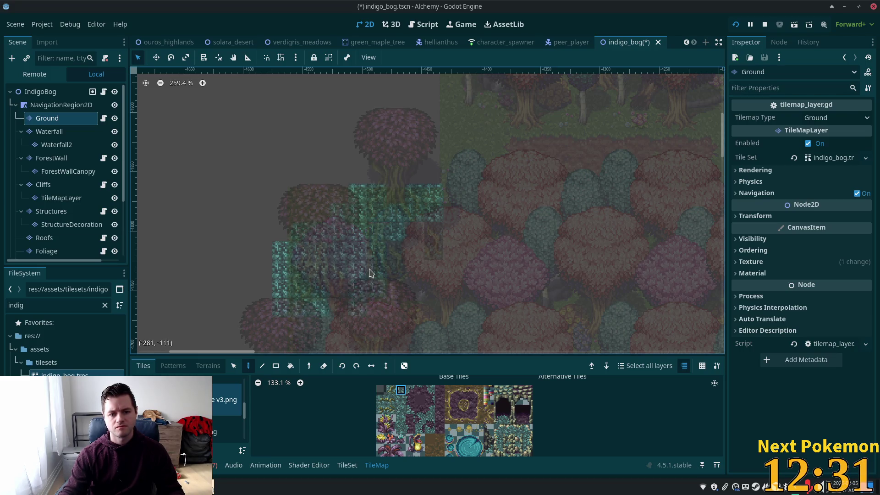
Back on the Foliage layer, paint a teal bush beside the trees.
click(66, 93)
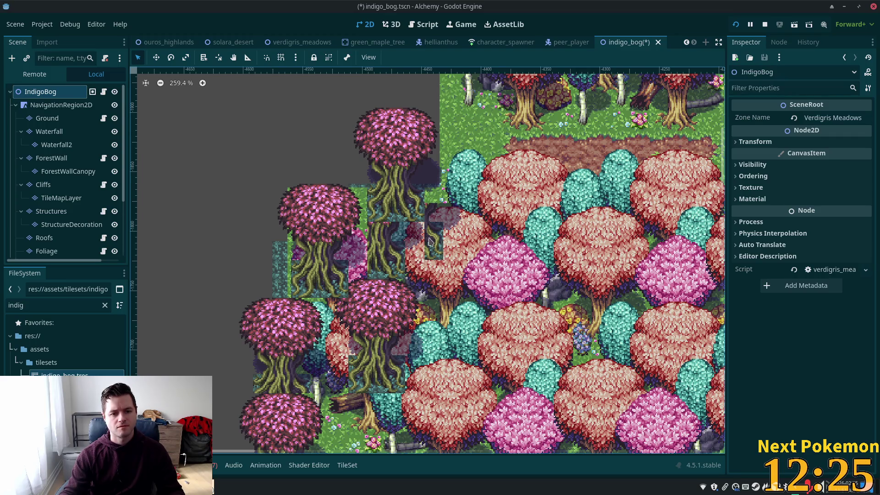
click(46, 251)
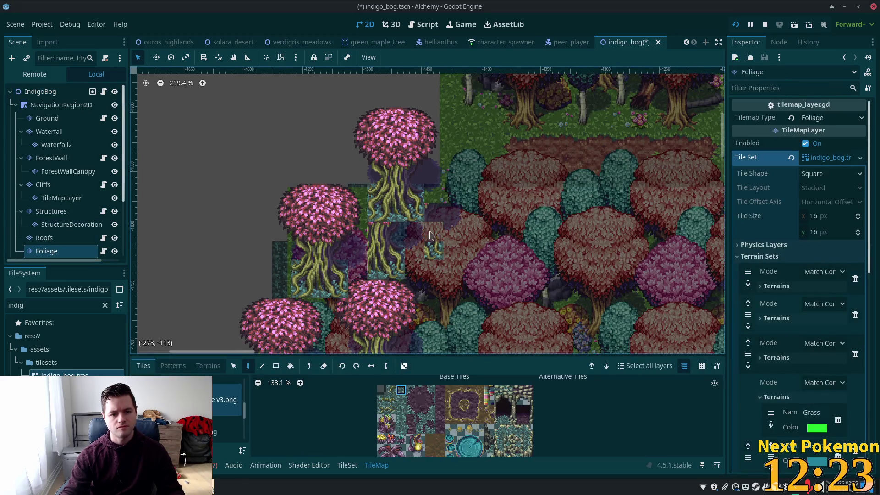
click(381, 260)
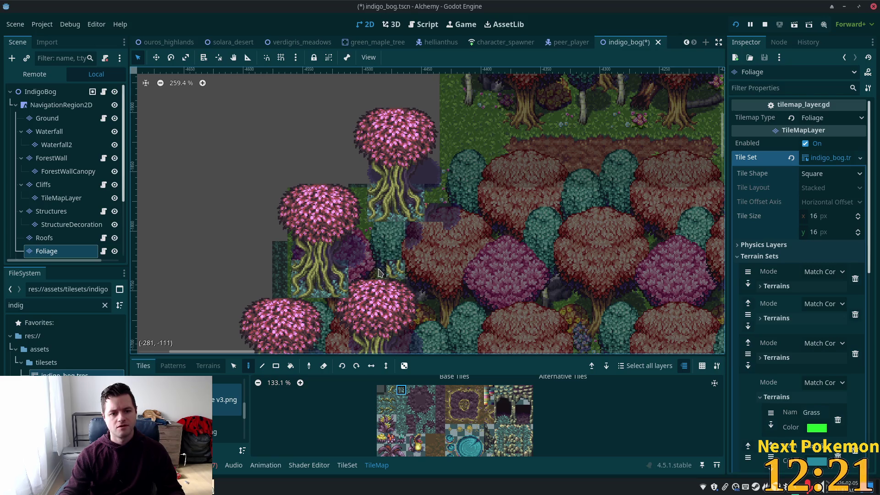
scroll(394, 282, down, 5)
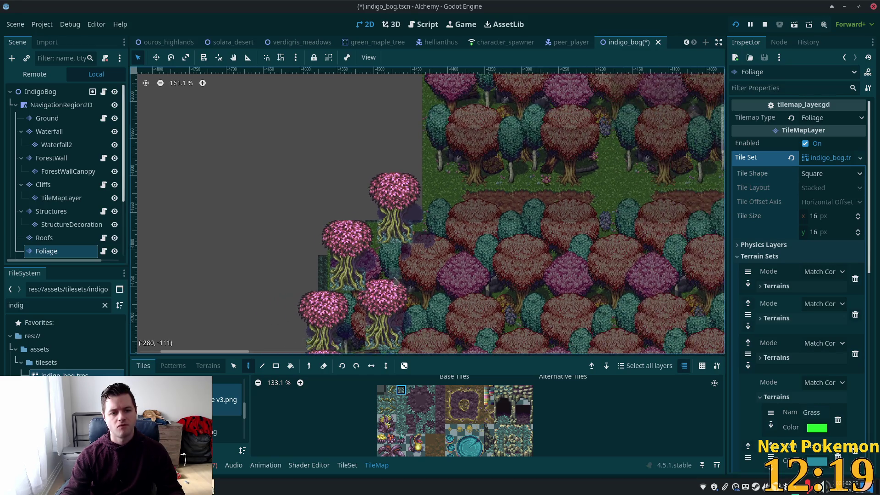
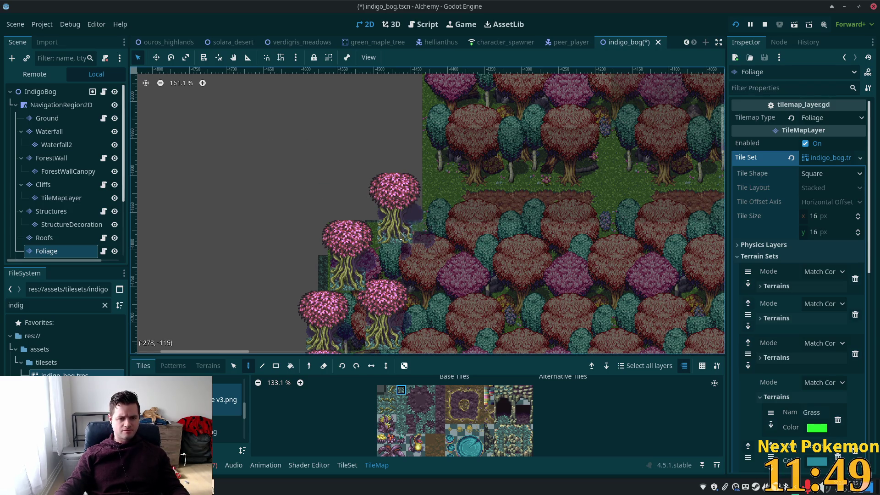
Erase the stray trunk and root tiles, purple block and pink canopy near the bog's left edge.
scroll(414, 239, up, 5)
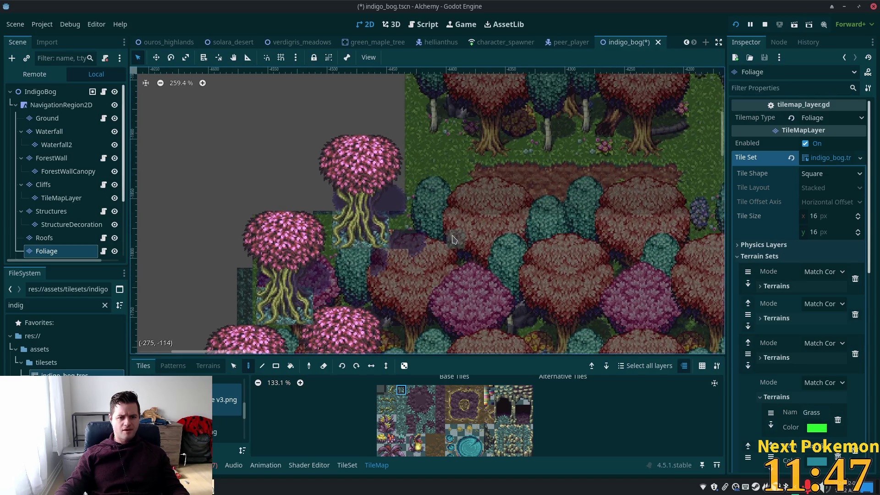
mouse_move(384, 228)
mouse_down()
mouse_move(380, 238)
mouse_move(367, 225)
mouse_move(362, 240)
mouse_move(351, 217)
mouse_move(357, 172)
mouse_move(387, 188)
mouse_move(300, 160)
mouse_up()
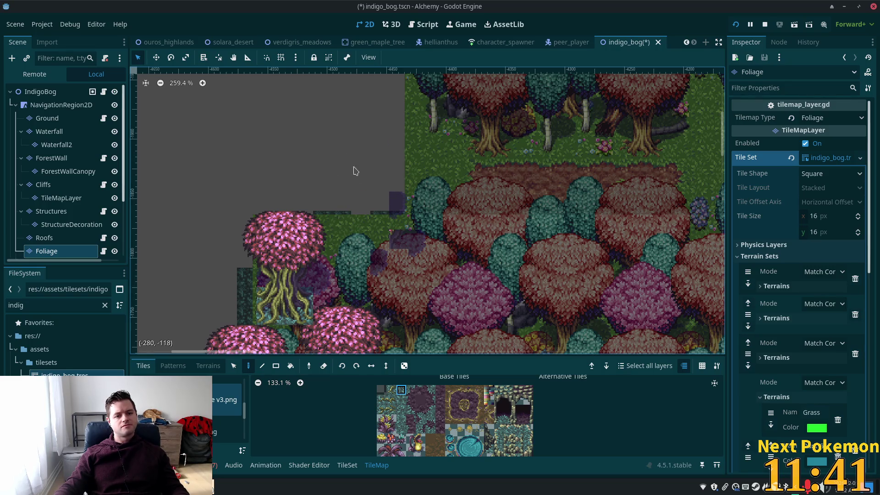
drag(356, 168, 399, 213)
drag(308, 224, 342, 217)
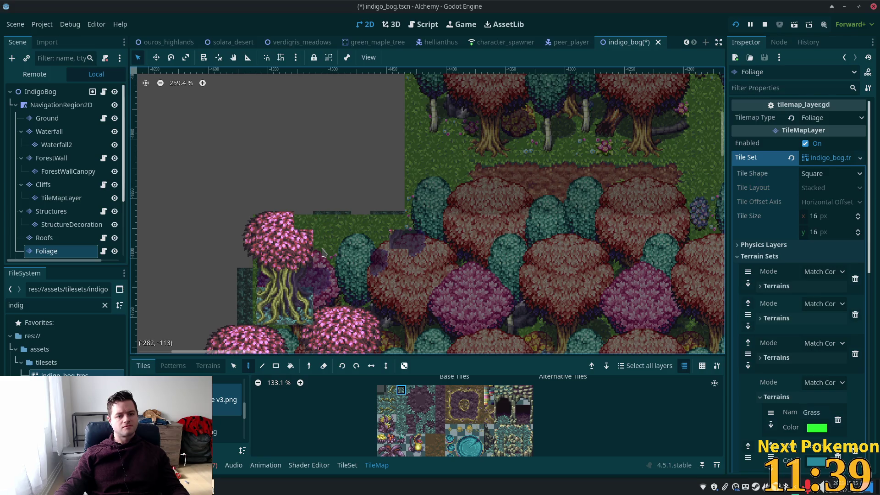
drag(322, 253, 304, 236)
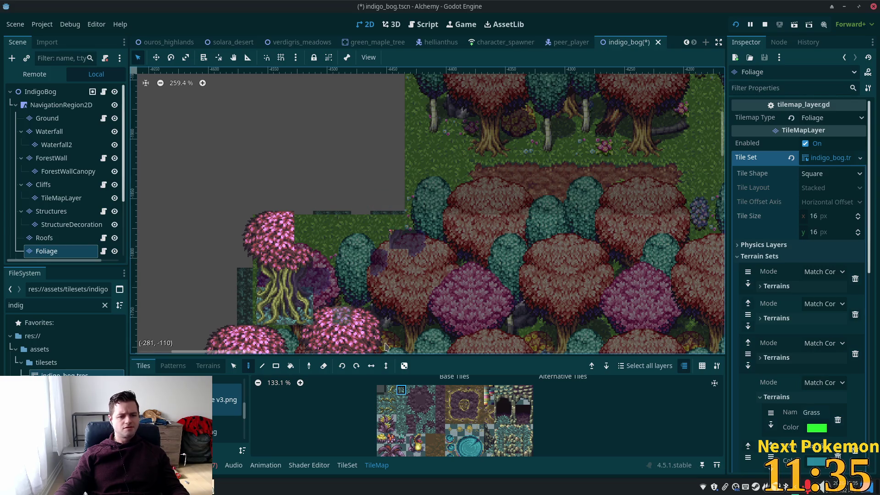
Stamp a pink-canopy tree beside the grey void on the Foliage layer.
scroll(447, 413, down, 5)
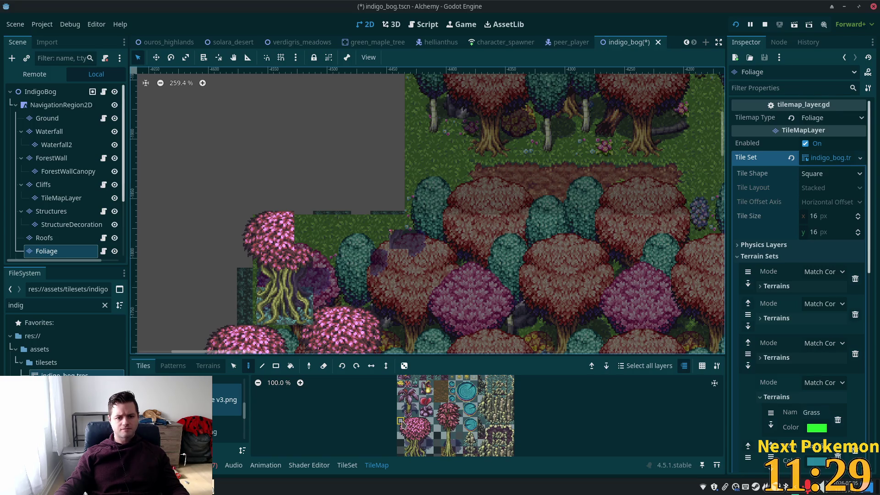
drag(402, 422, 432, 451)
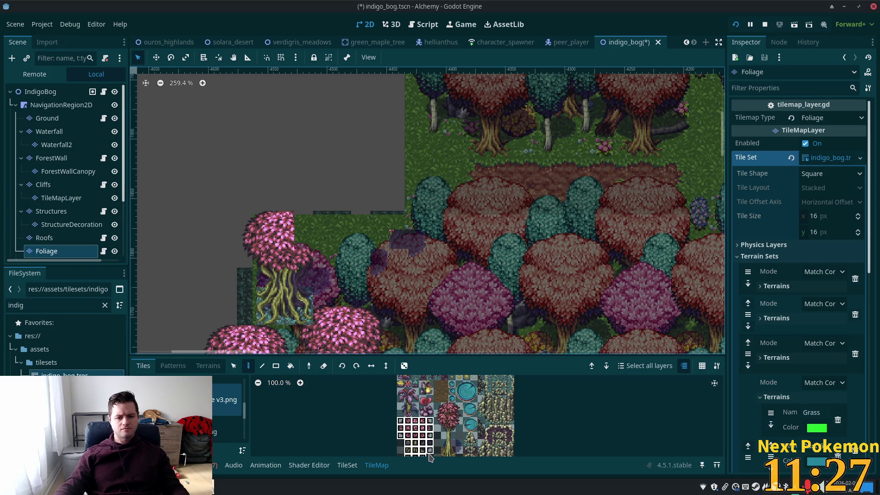
scroll(439, 399, down, 2)
scroll(439, 399, up, 3)
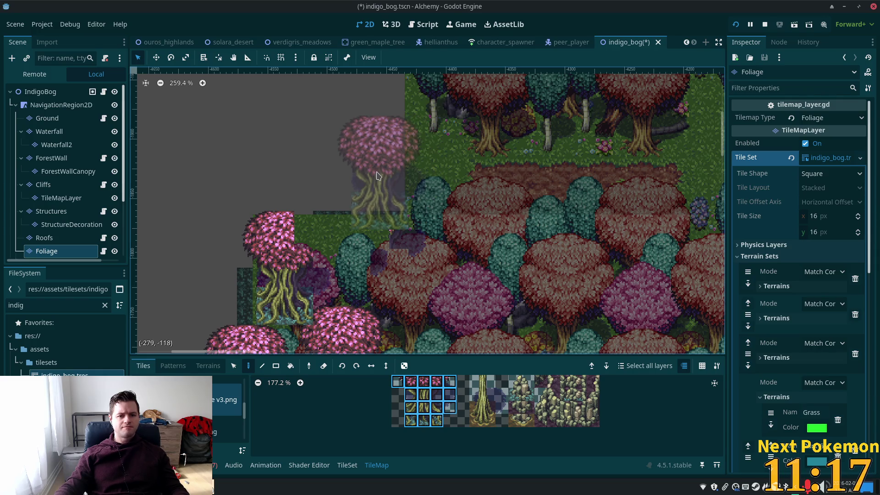
click(378, 175)
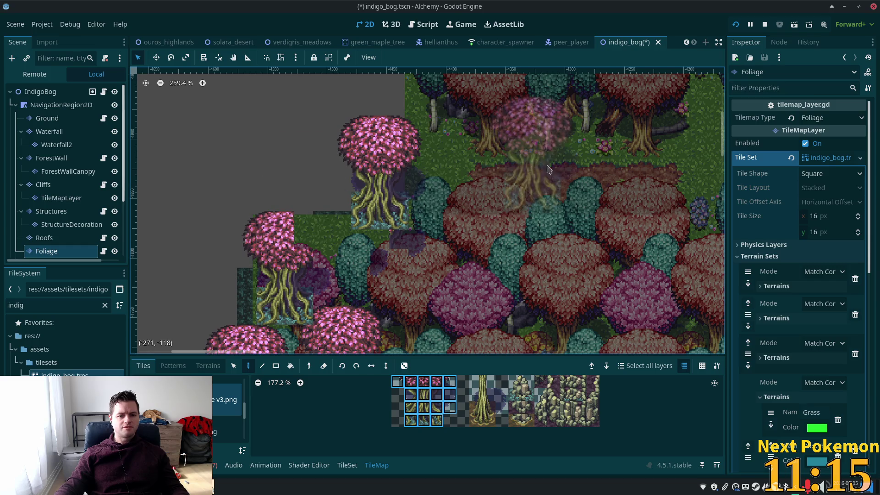
scroll(655, 233, up, 4)
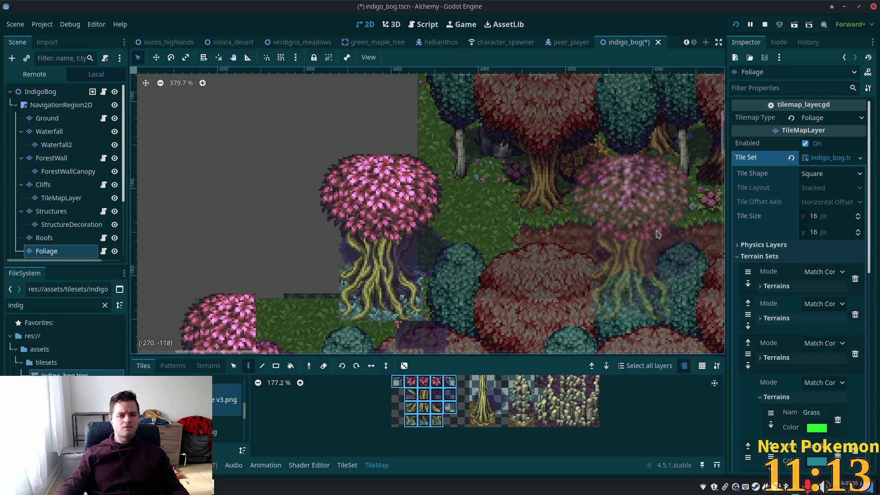
click(48, 118)
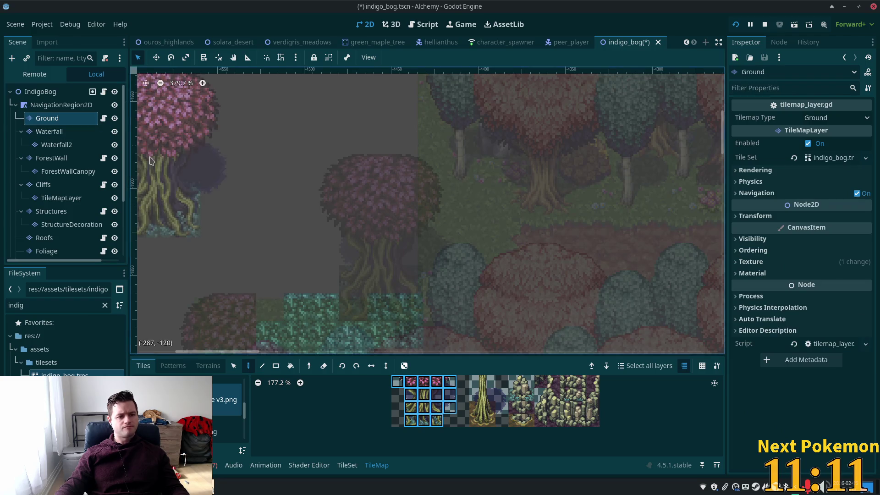
Paint teal ground columns across the grey gap on the Ground layer, working leftwards to fill it.
scroll(461, 416, up, 4)
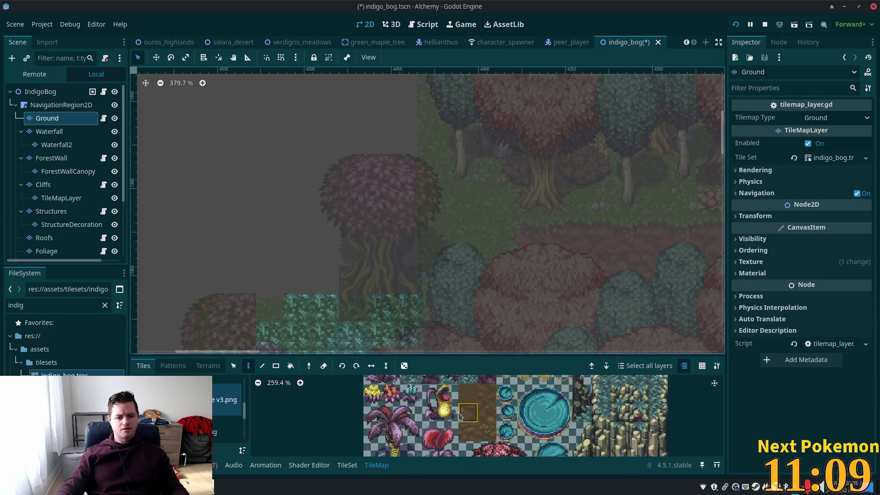
scroll(460, 416, up, 3)
drag(416, 405, 421, 459)
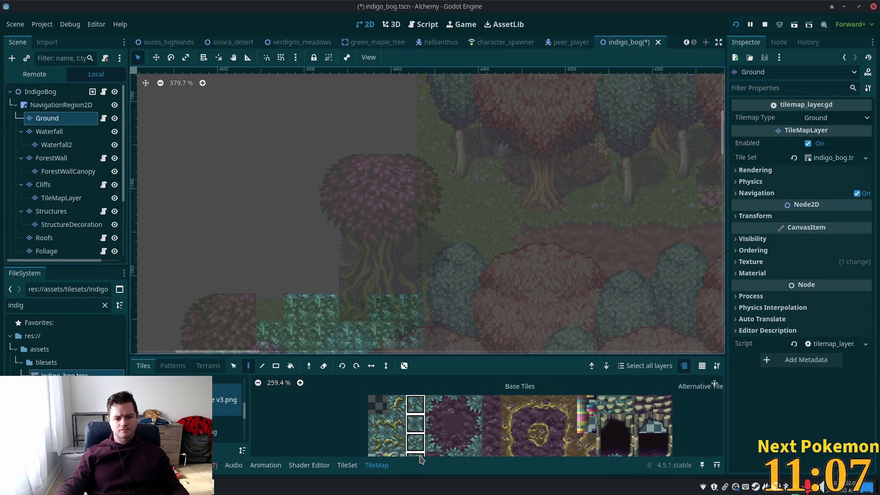
click(402, 219)
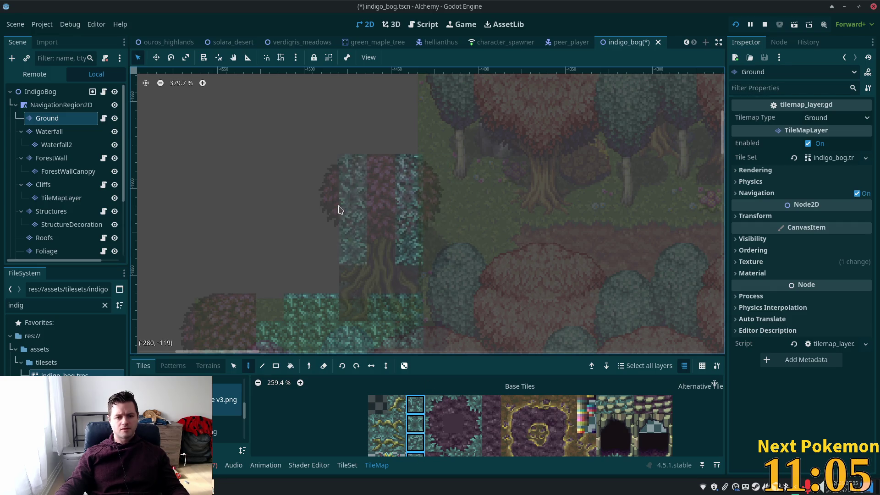
click(363, 215)
click(335, 243)
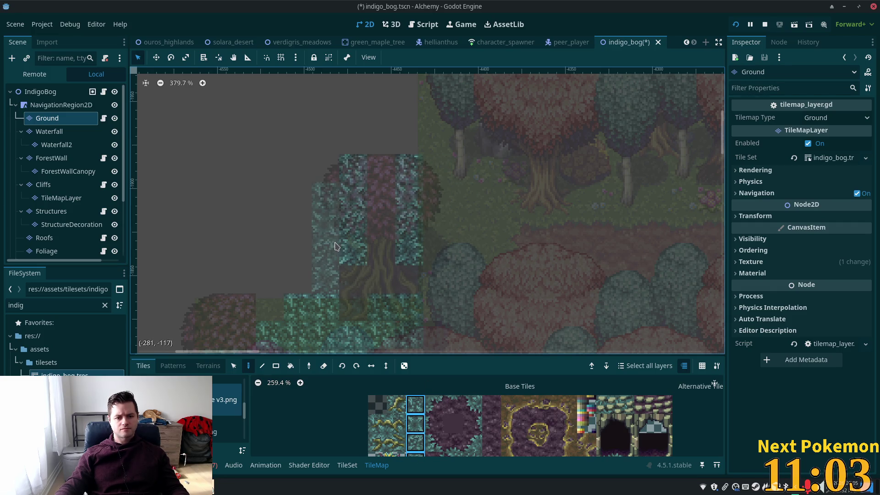
click(284, 251)
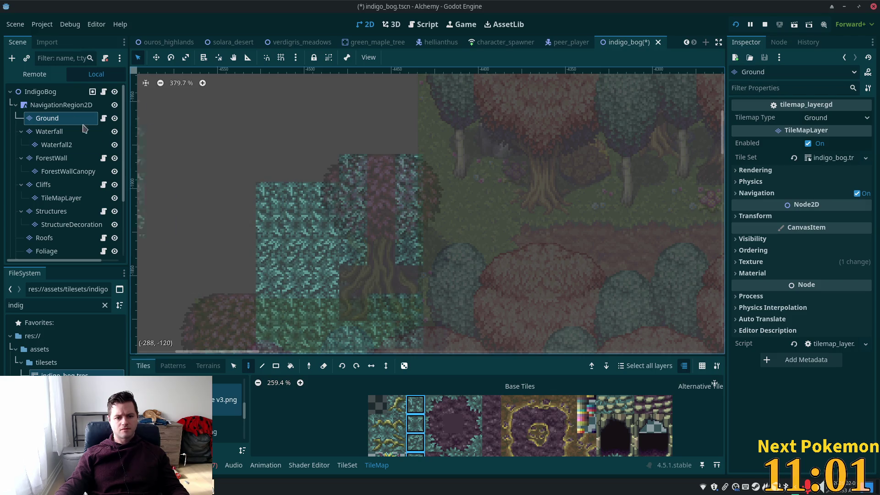
click(46, 92)
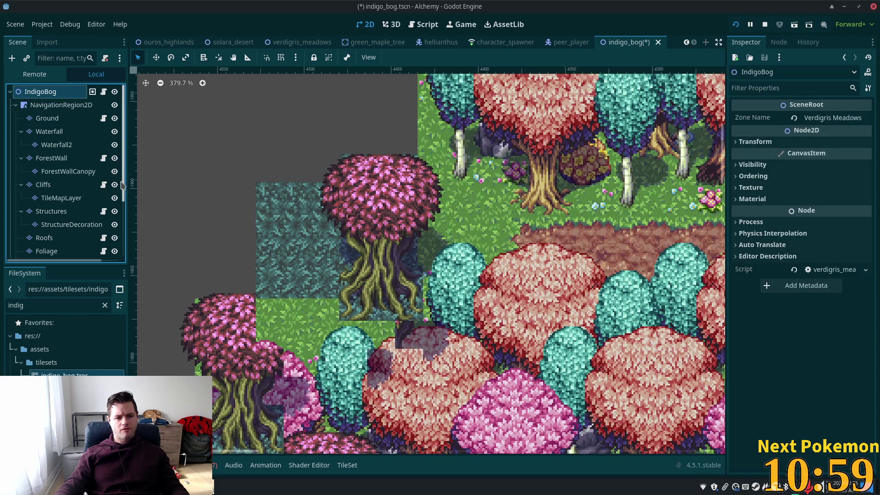
scroll(222, 233, down, 3)
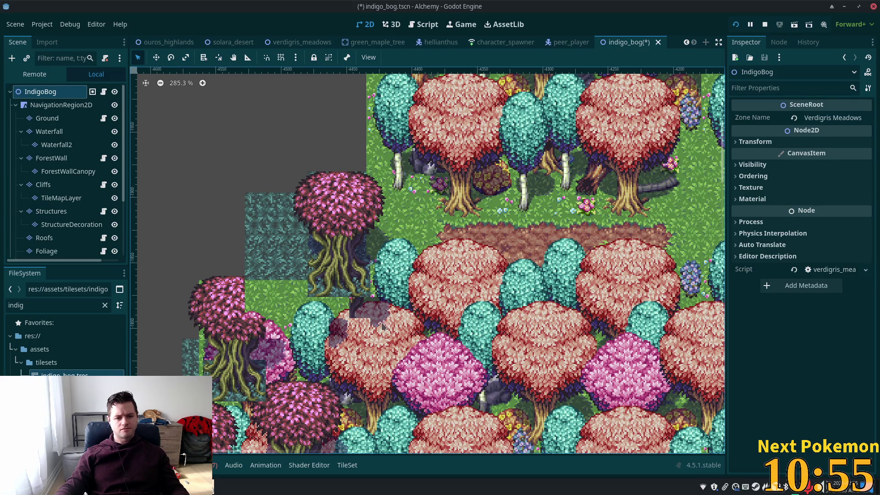
click(46, 252)
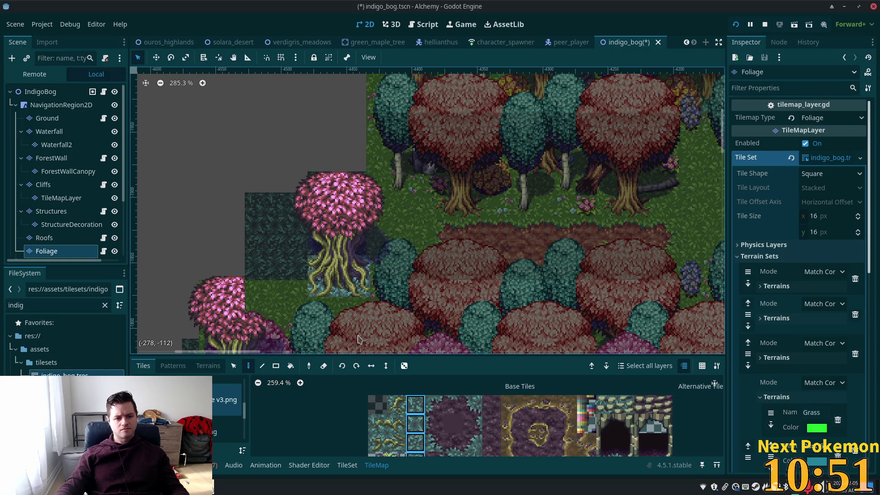
Zoom the canvas in and out to inspect the tree cover along the bog's edge.
scroll(467, 317, down, 5)
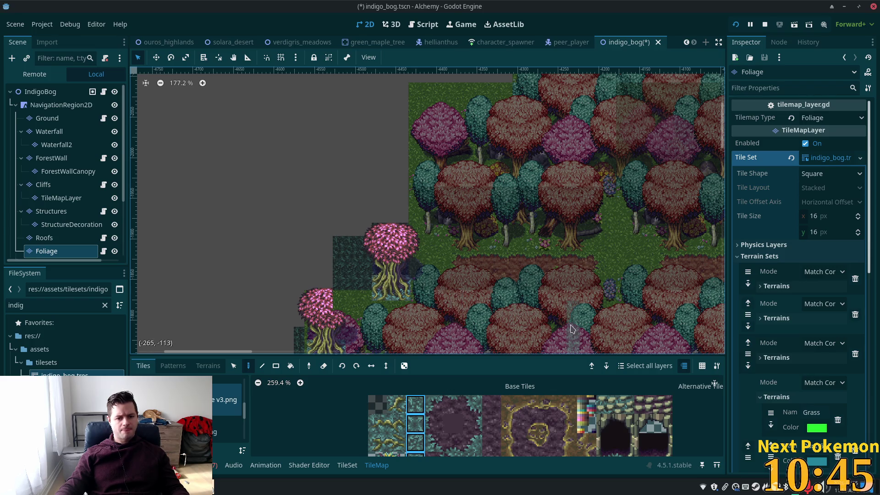
scroll(476, 300, up, 10)
scroll(451, 293, down, 9)
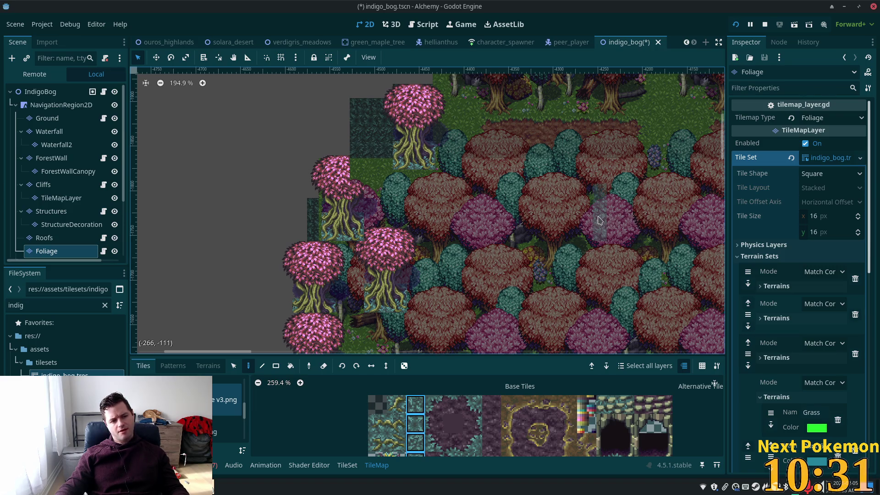
scroll(596, 213, up, 1)
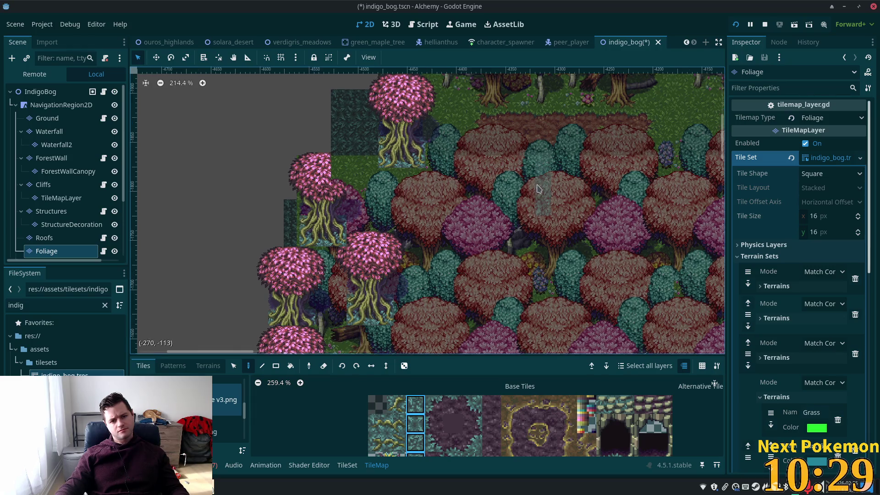
scroll(595, 202, up, 2)
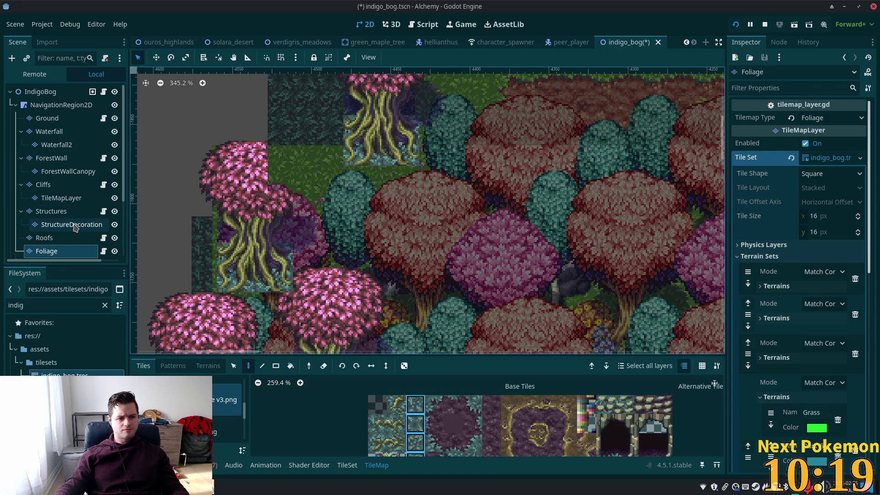
click(52, 172)
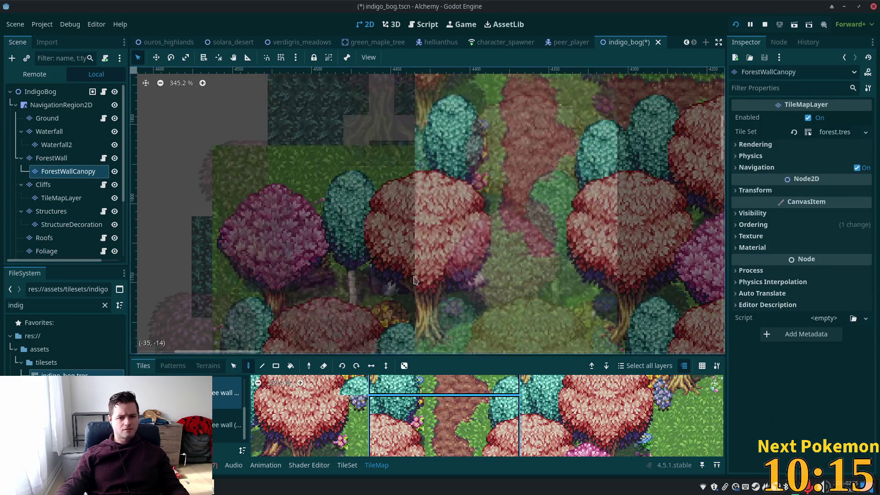
Choose the pink and teal canopy tile from forest.tres and paint it on the ForestWallCanopy layer.
scroll(426, 298, down, 3)
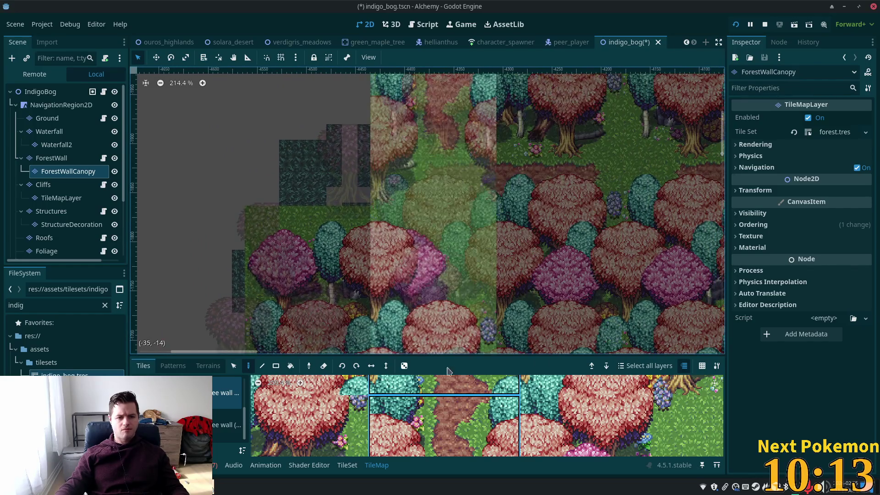
scroll(504, 406, down, 5)
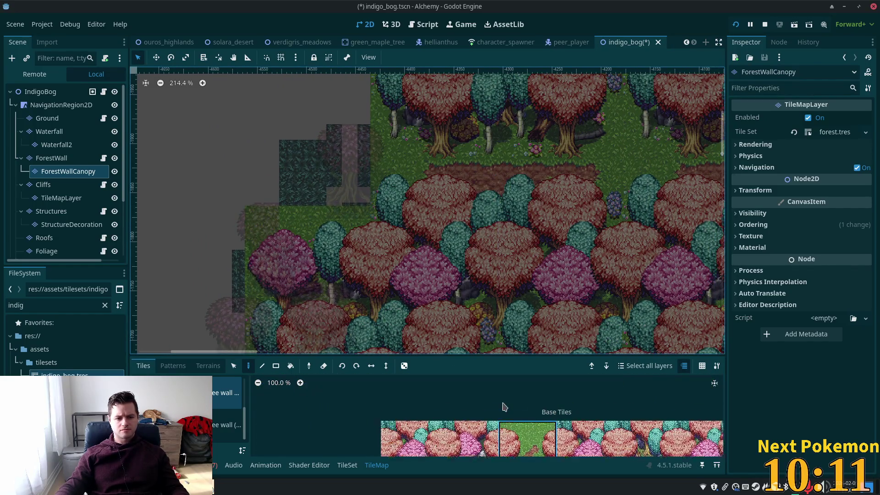
scroll(504, 406, down, 5)
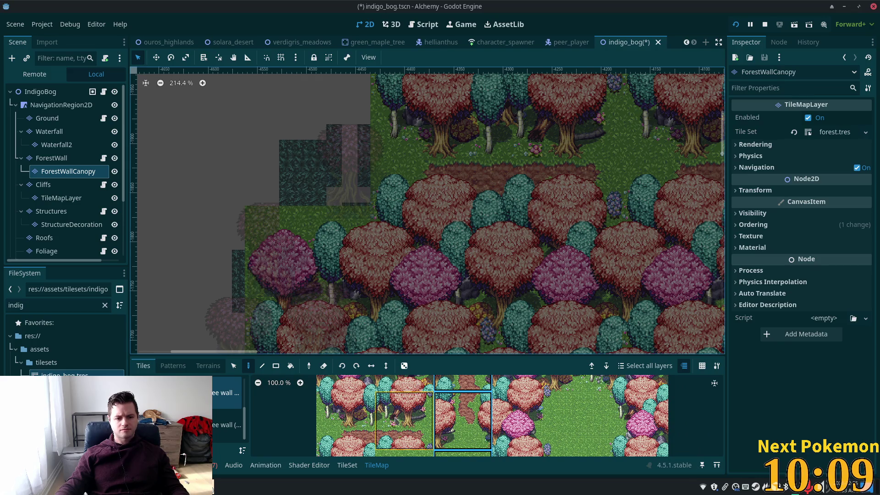
scroll(397, 420, down, 3)
click(227, 424)
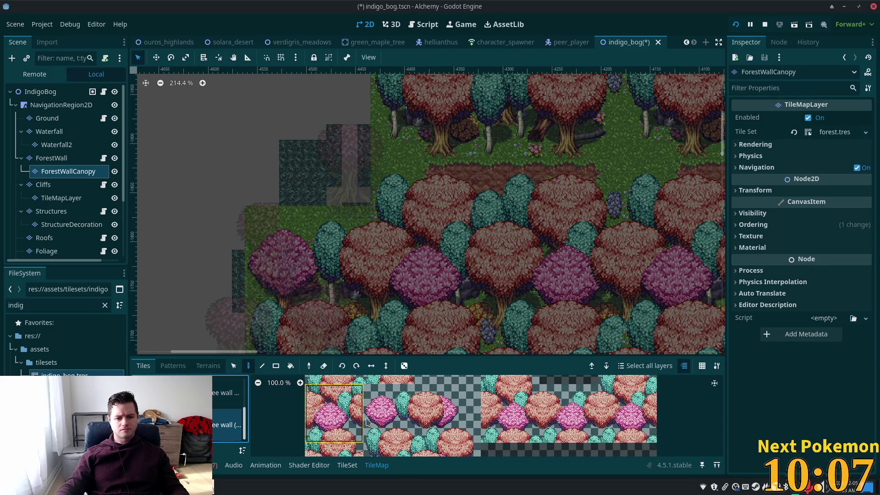
click(389, 415)
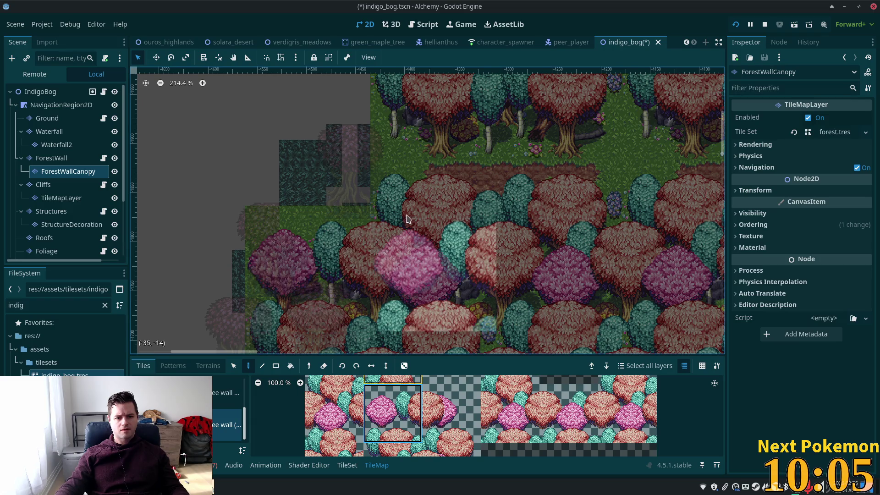
scroll(396, 384, down, 3)
click(338, 424)
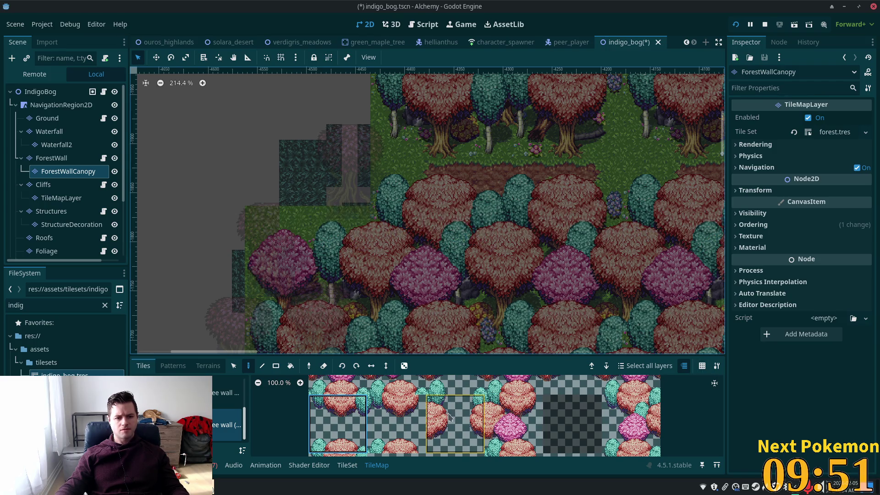
scroll(431, 435, down, 3)
click(417, 428)
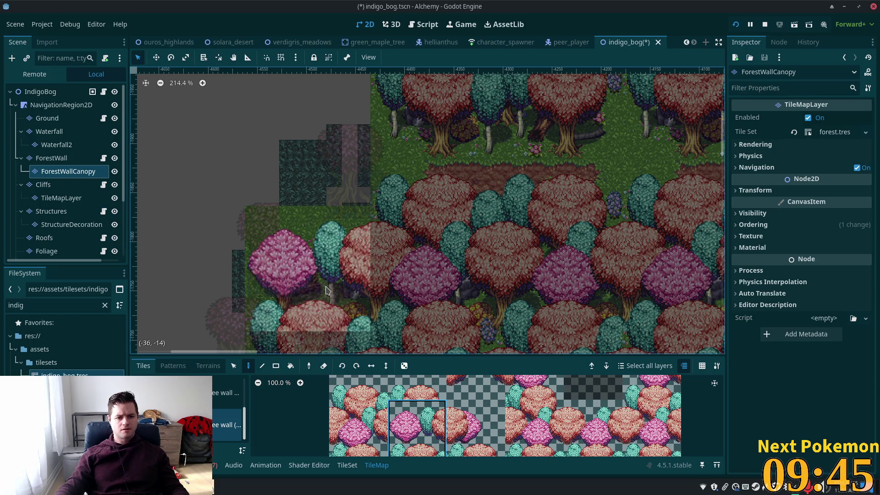
click(41, 158)
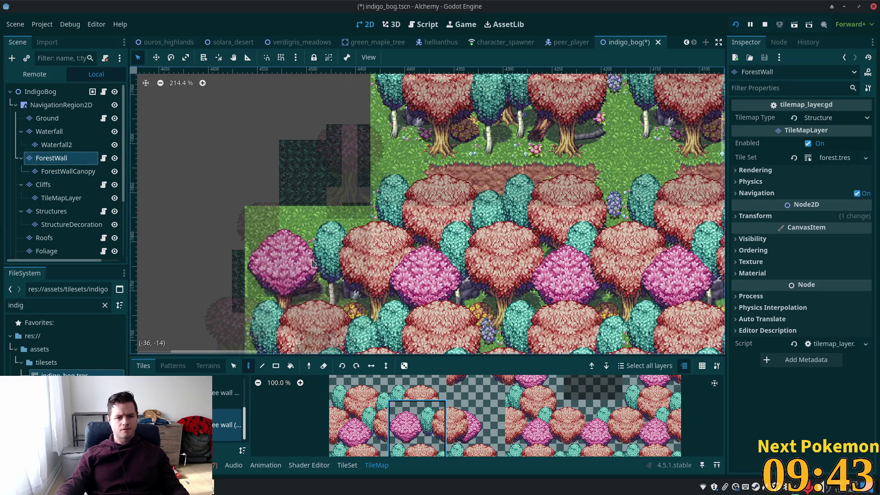
Pan over the full Indigo Bog map with all layers undimmed.
click(40, 92)
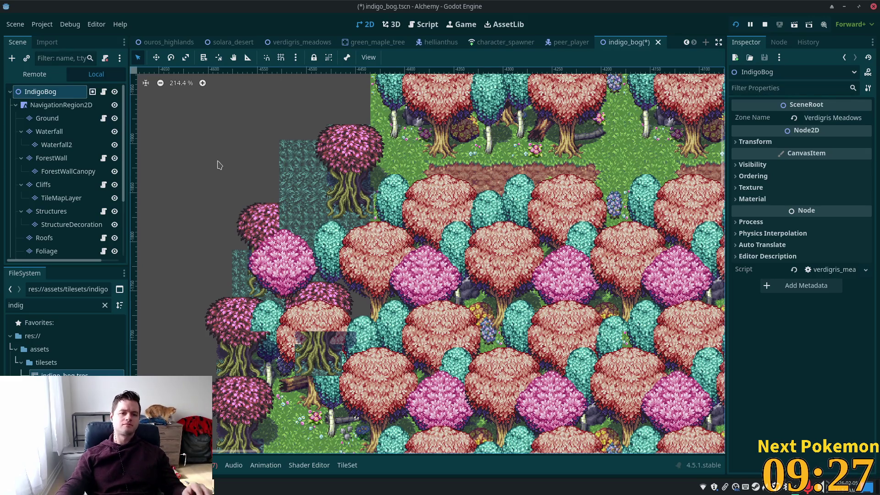
scroll(397, 303, up, 3)
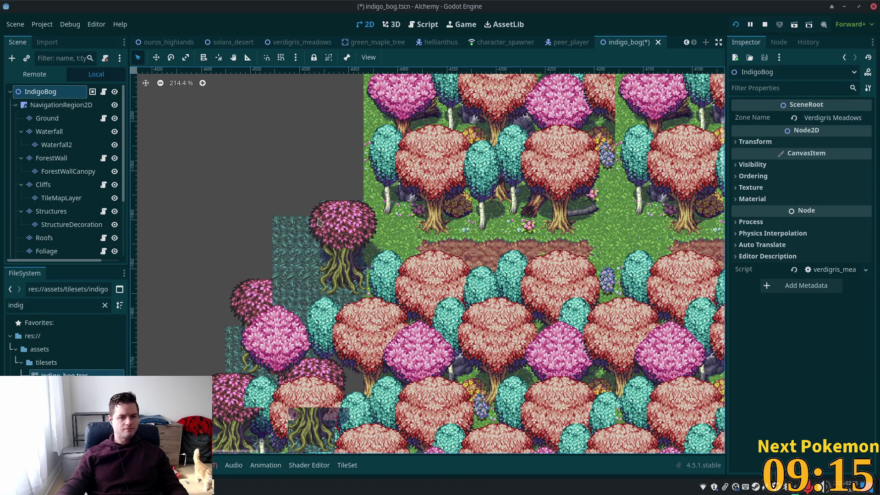
click(58, 250)
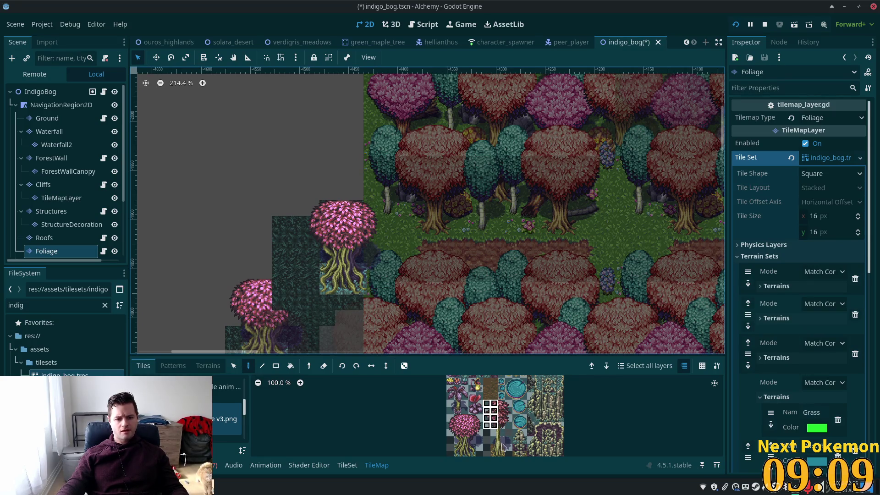
Pick a block of bog tree tiles in the Foliage atlas and reselect the Foliage layer.
drag(502, 446, 488, 405)
scroll(528, 405, down, 2)
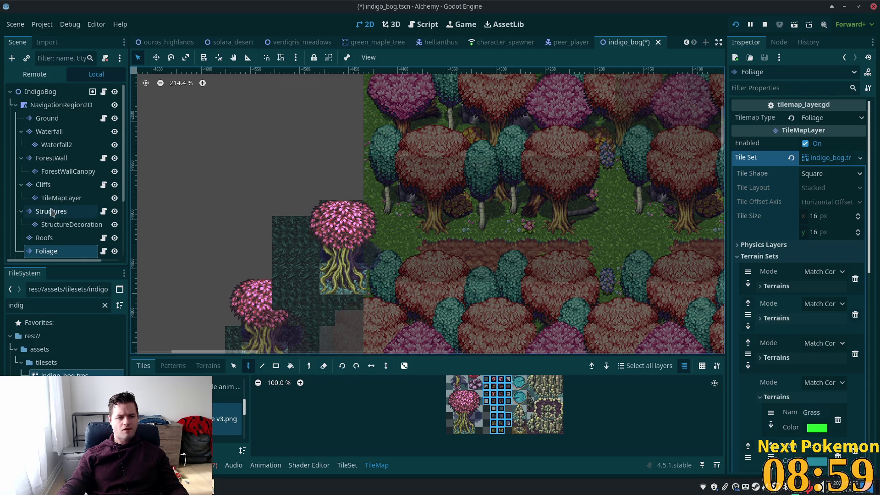
scroll(60, 210, down, 3)
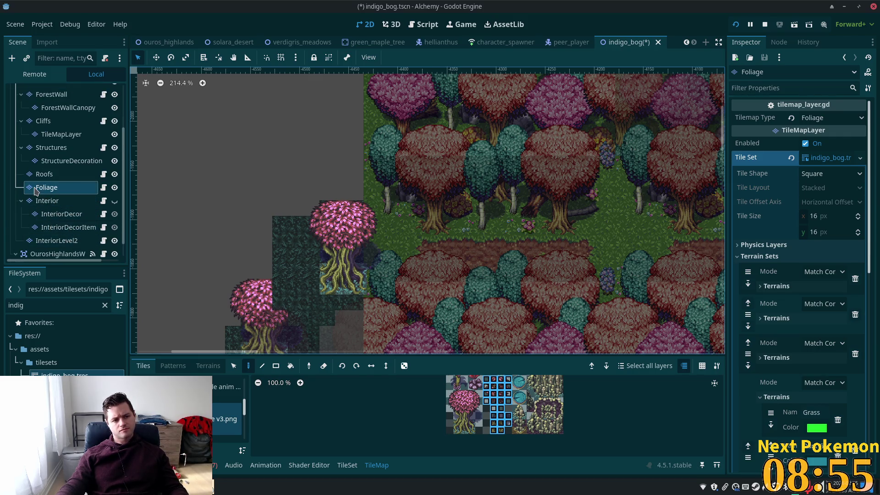
click(46, 178)
click(66, 189)
Start renaming the Foliage layer to 'Cascoon', then abandon the rename.
key(F2)
text(Cascoon)
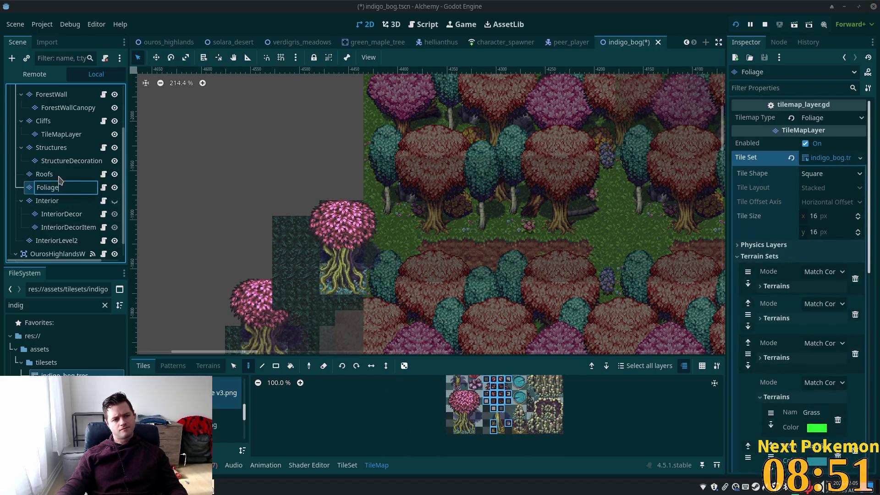
click(59, 175)
click(59, 188)
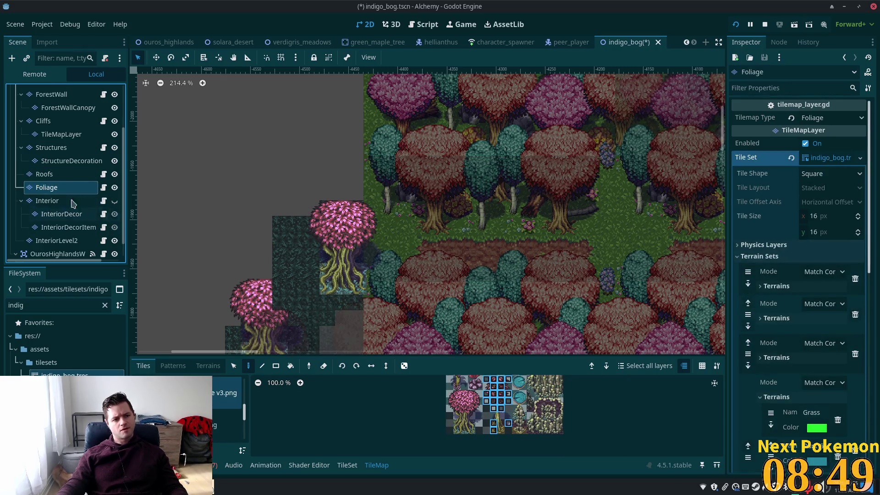
Copy the Foliage layer and paste it as a child node under the original Foliage.
right_click(60, 188)
click(70, 206)
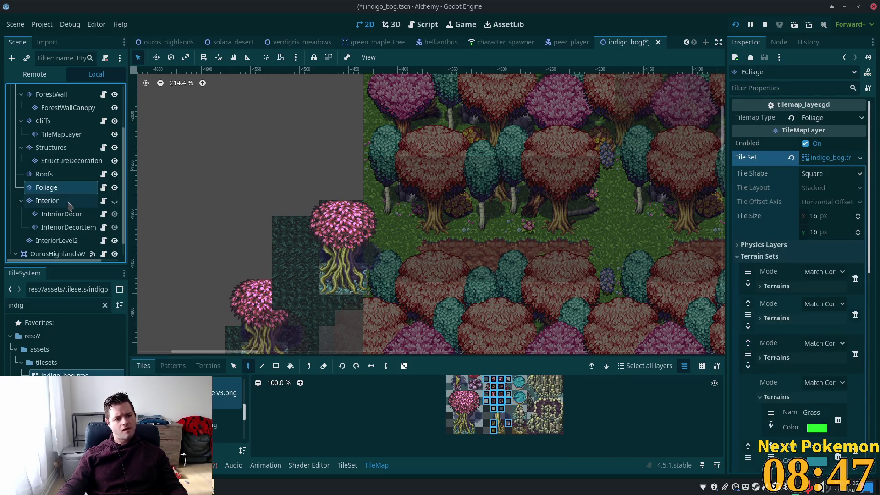
right_click(55, 191)
click(87, 216)
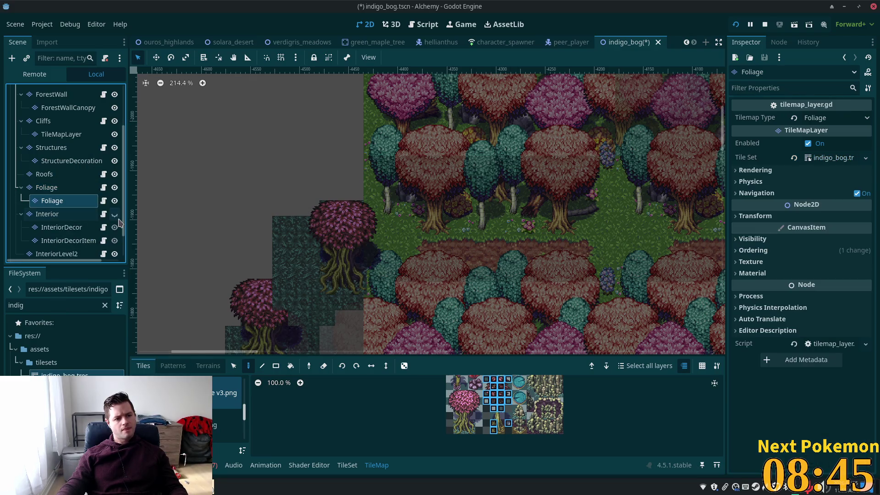
click(47, 187)
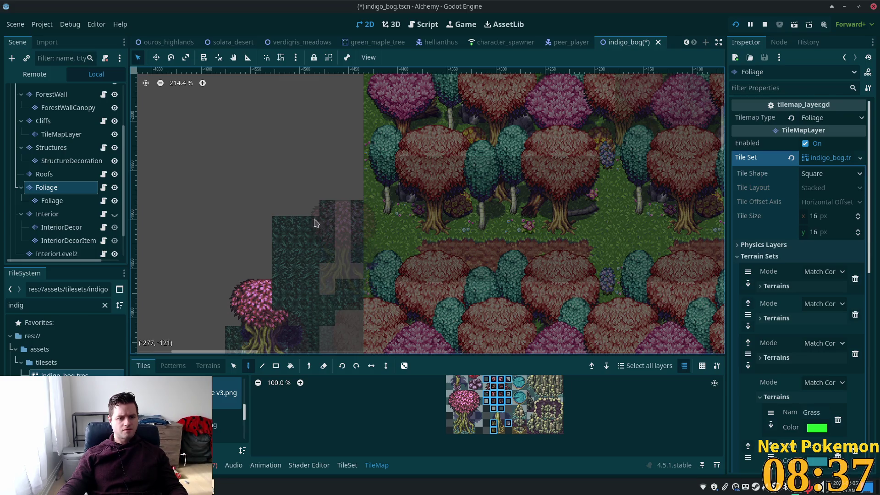
click(59, 108)
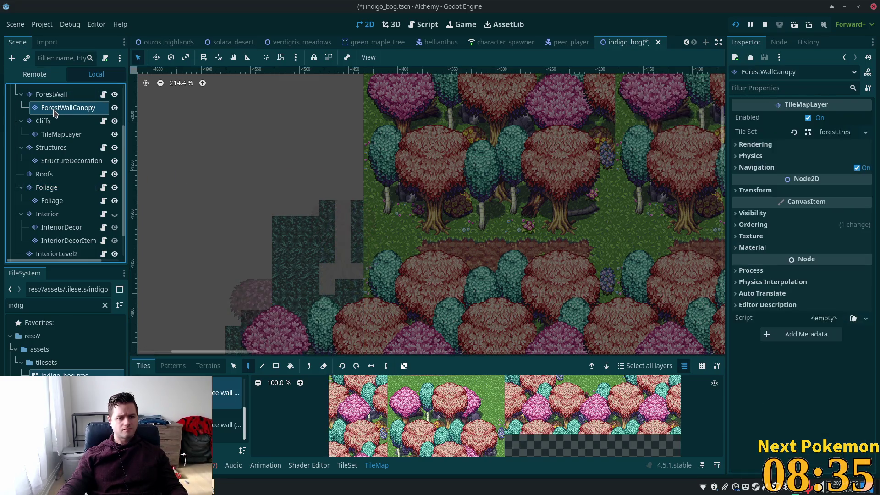
scroll(59, 124, up, 2)
scroll(58, 125, up, 2)
click(37, 93)
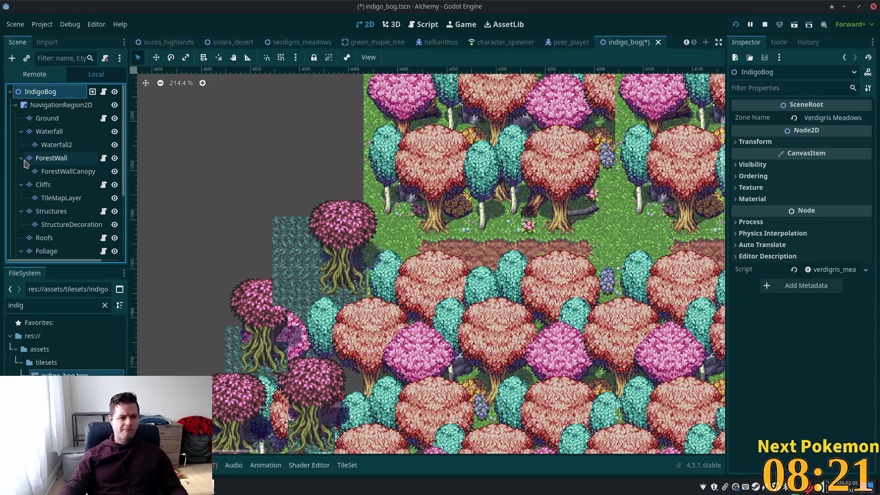
Paint the tall pink tree at the forest's upper-left edge on the Foliage layer.
click(51, 250)
scroll(334, 260, up, 1)
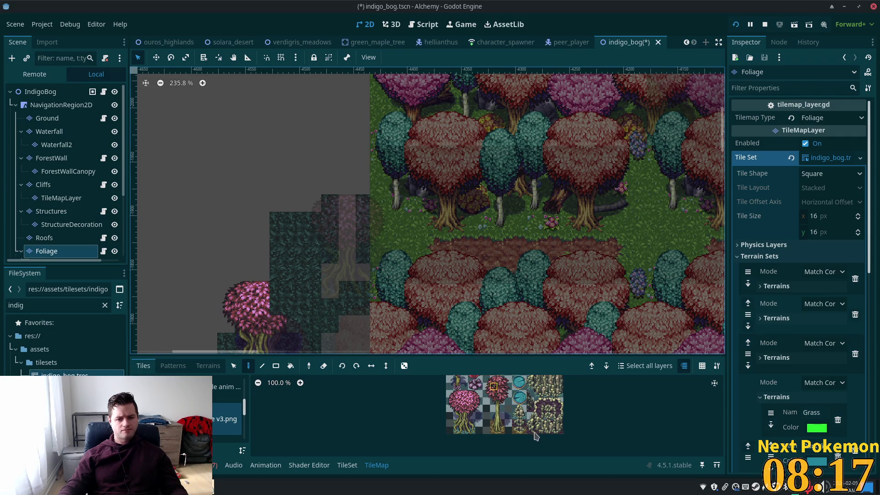
scroll(535, 434, up, 2)
mouse_move(438, 409)
mouse_down()
mouse_move(431, 412)
mouse_move(455, 467)
mouse_up()
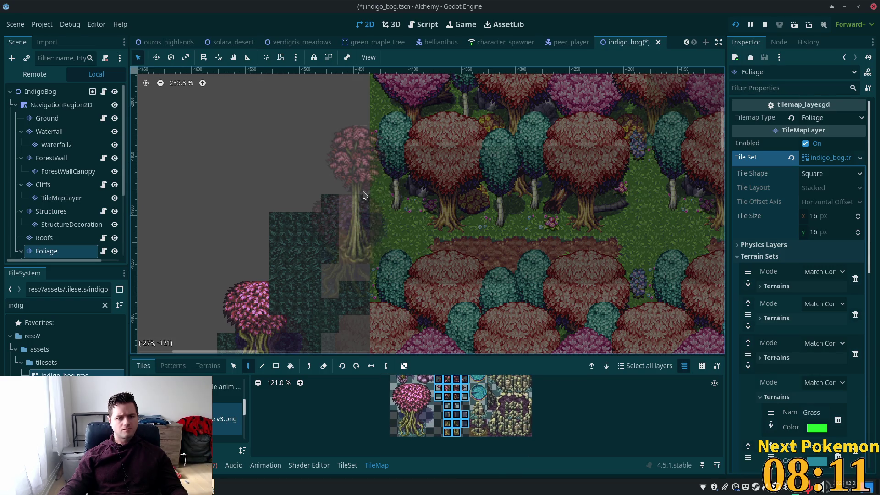
click(370, 144)
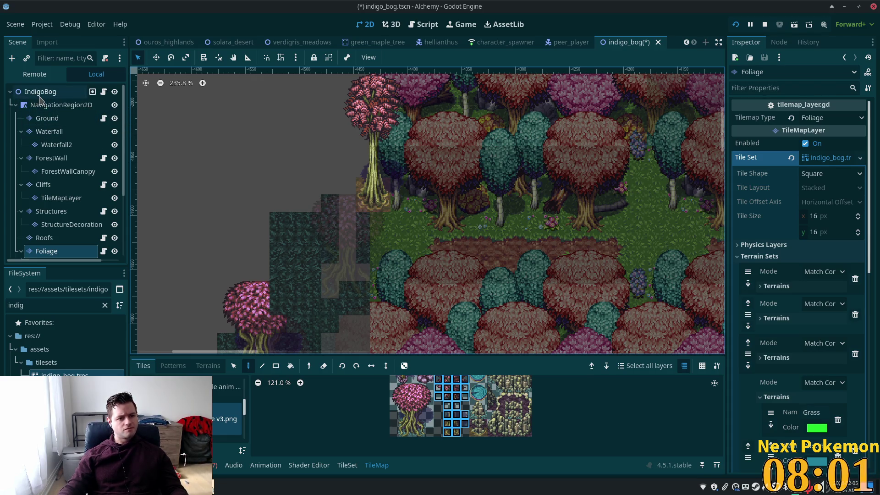
click(41, 95)
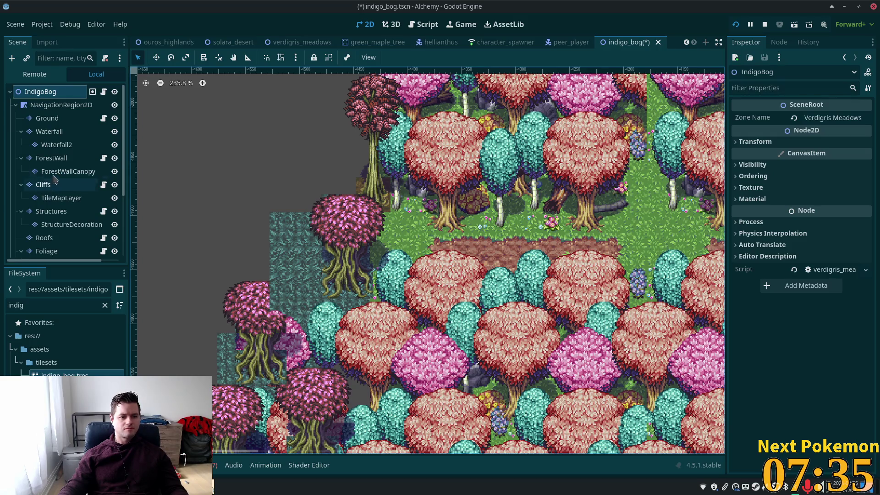
Box-select the placed pink tree's tiles on Foliage, then review all layers undimmed.
click(71, 248)
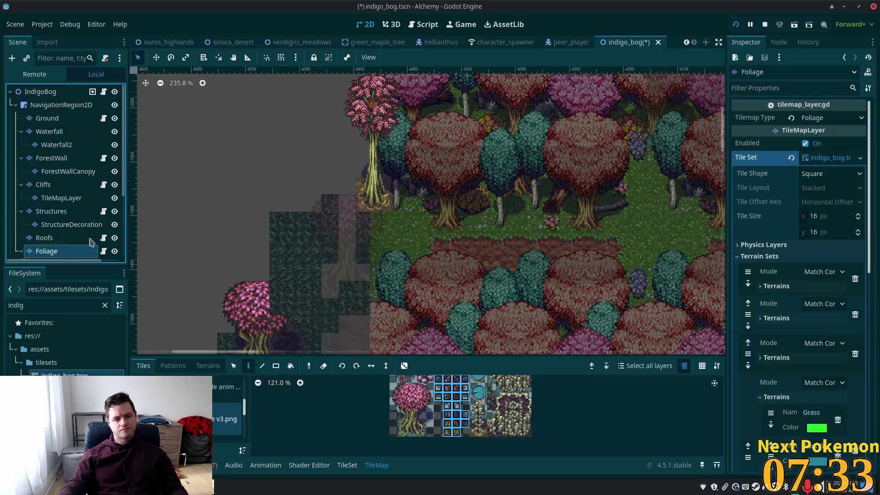
click(233, 366)
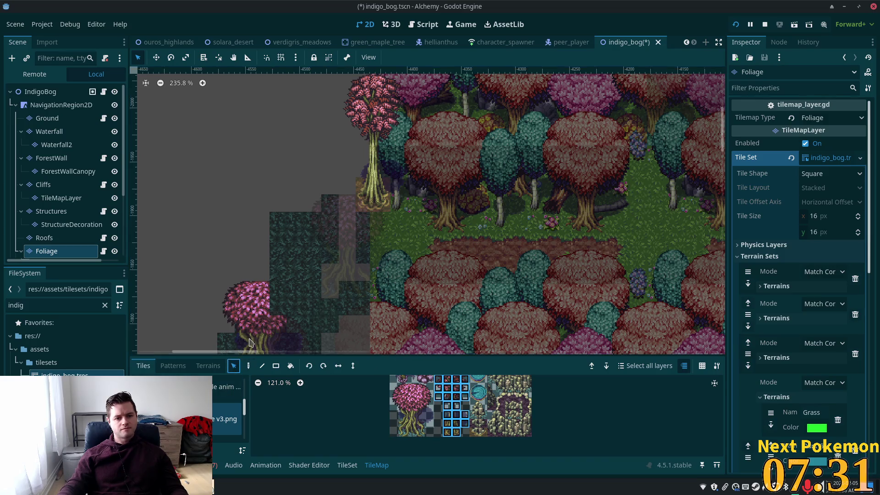
scroll(402, 209, down, 3)
mouse_move(354, 103)
mouse_down()
mouse_move(403, 212)
mouse_move(383, 199)
mouse_up()
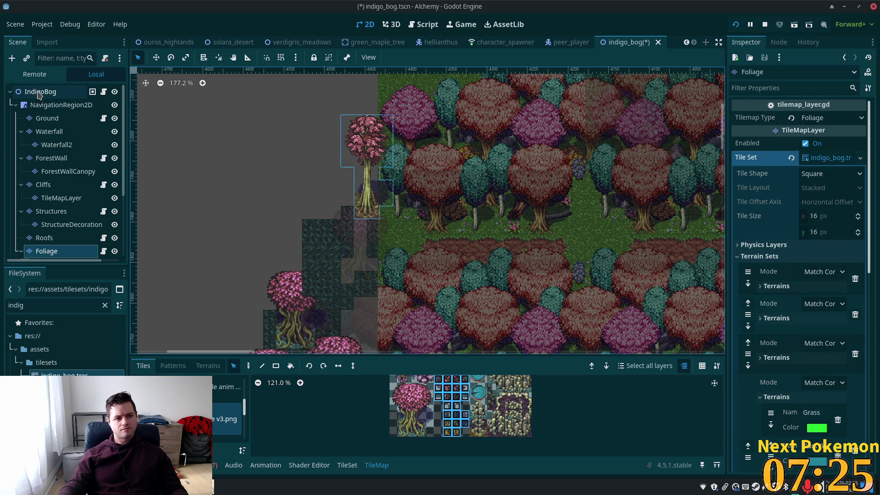
click(40, 94)
scroll(370, 186, up, 6)
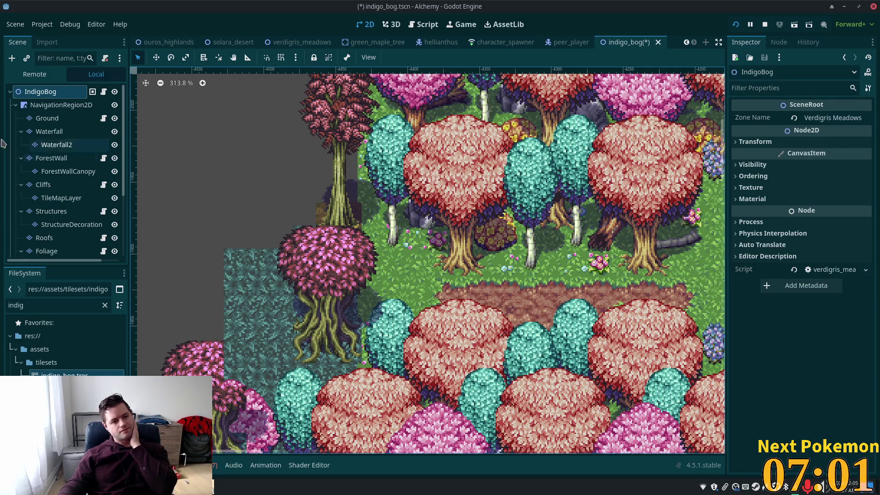
Paint purple ground tiles beside the tall tree's trunk on the Ground layer.
click(46, 118)
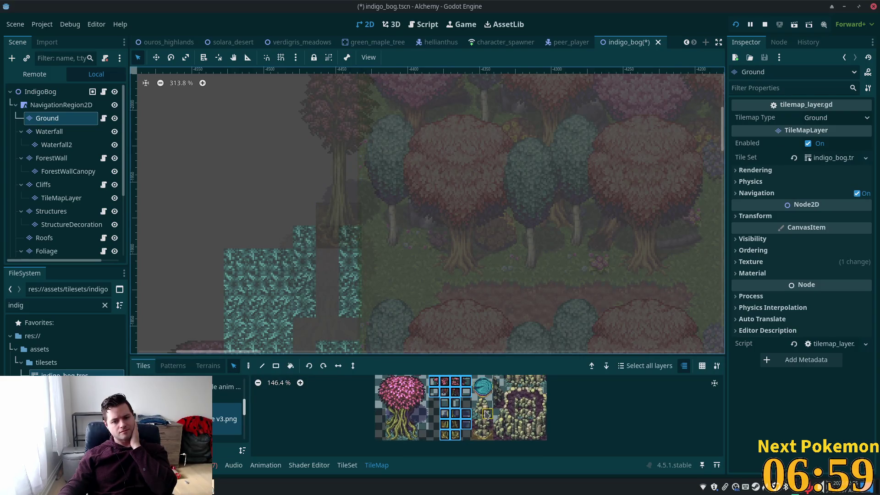
scroll(487, 414, up, 5)
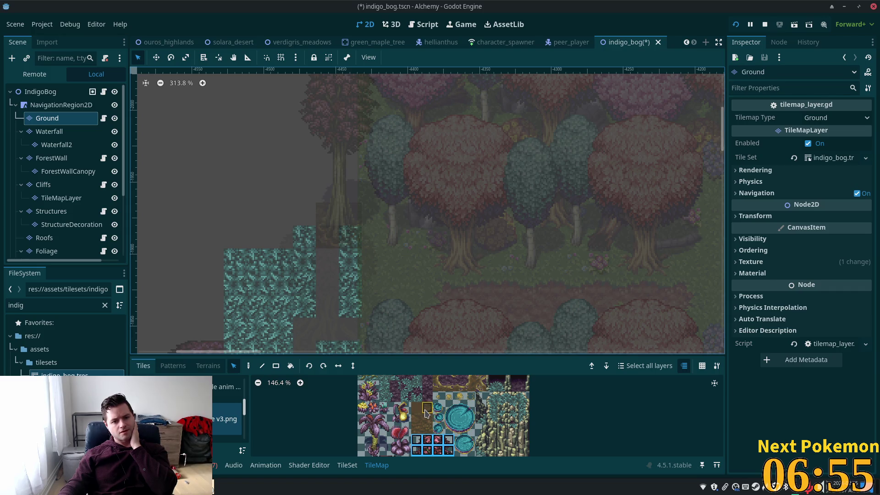
scroll(433, 408, up, 3)
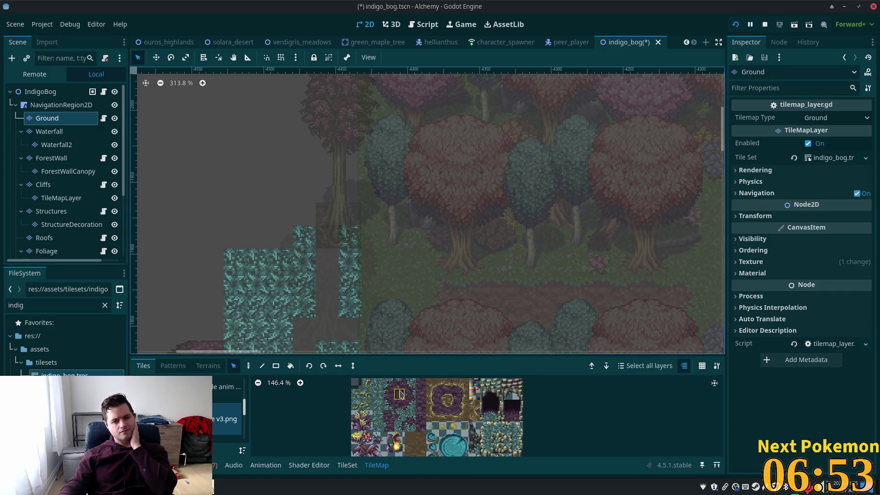
scroll(399, 395, up, 2)
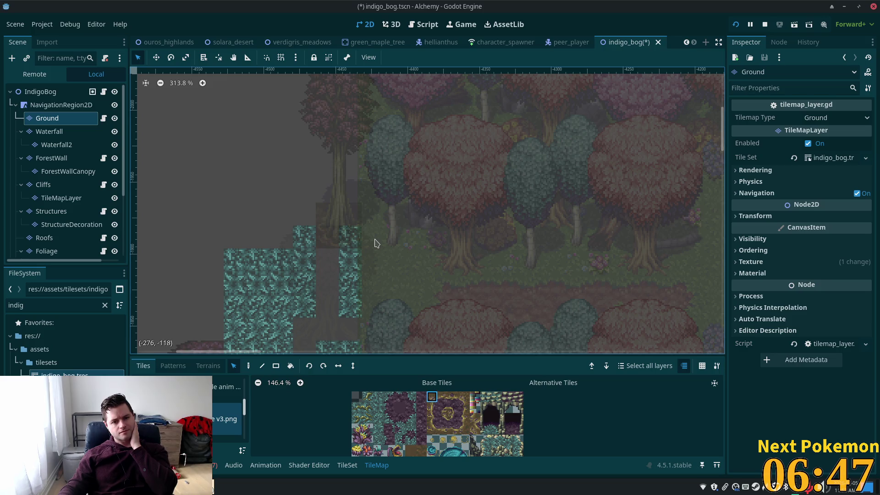
key(d)
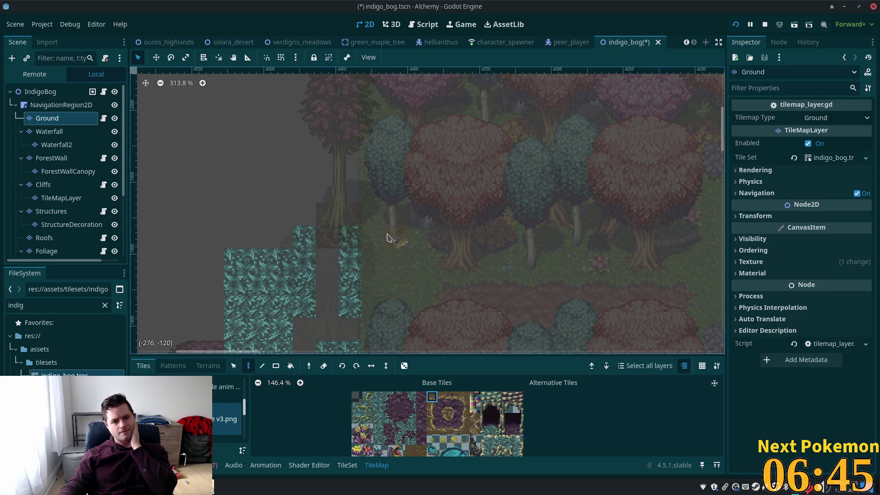
click(433, 408)
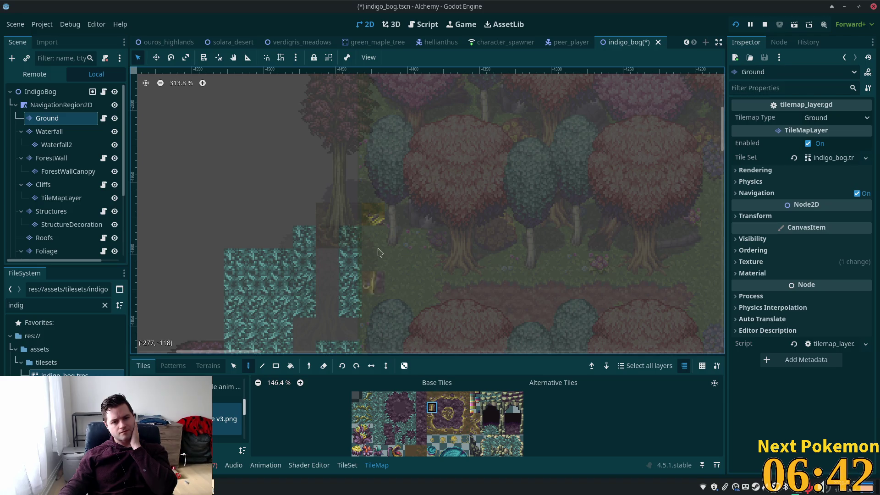
click(454, 417)
click(374, 259)
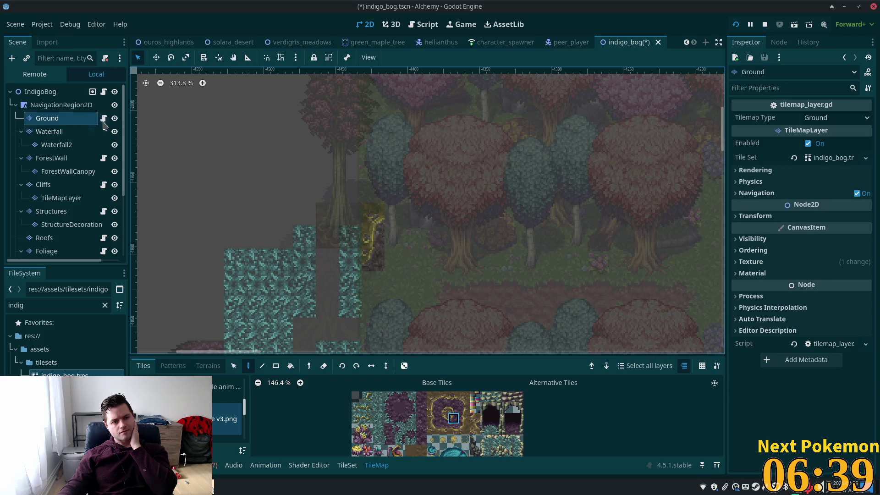
click(61, 96)
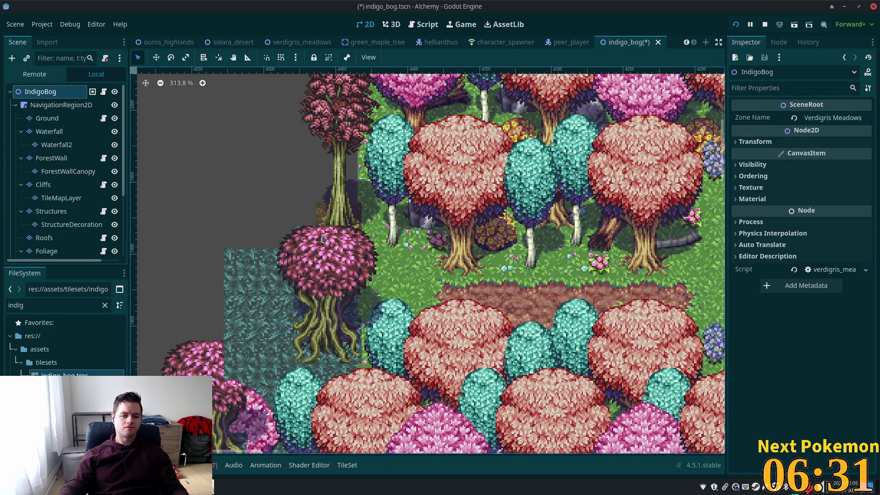
Place a gold-edged bog edge tile, unflipped vertically, at the top of the teal cliff.
click(47, 119)
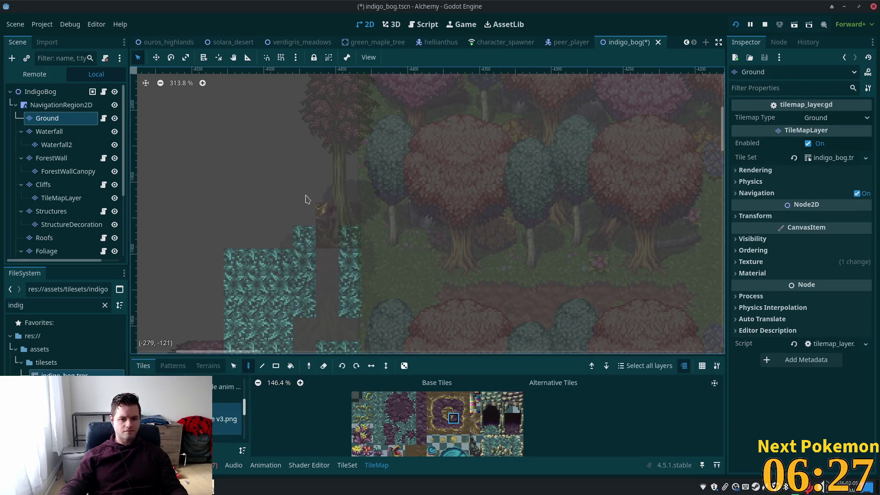
scroll(478, 402, down, 3)
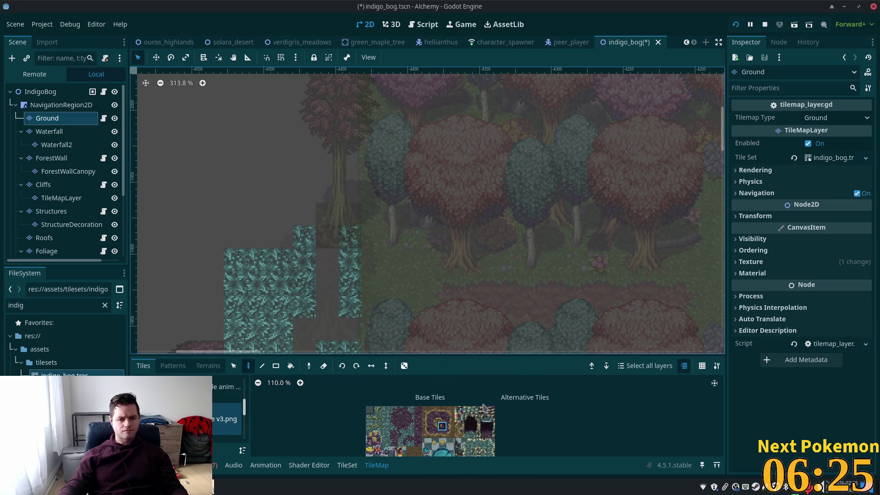
click(450, 418)
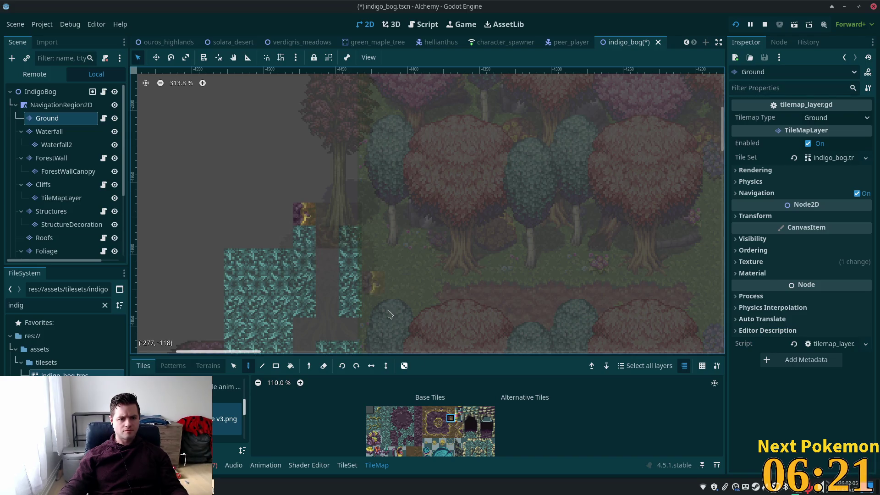
click(451, 434)
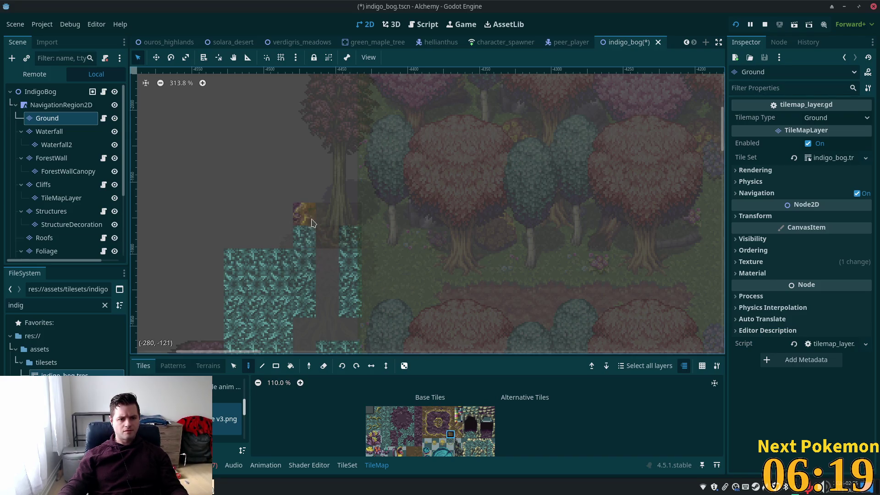
drag(443, 426, 442, 434)
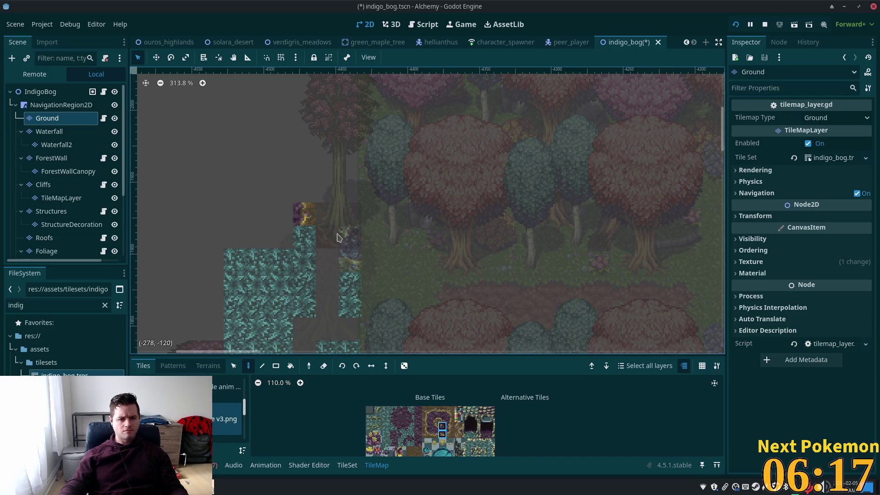
click(434, 433)
key(v)
click(324, 205)
click(435, 418)
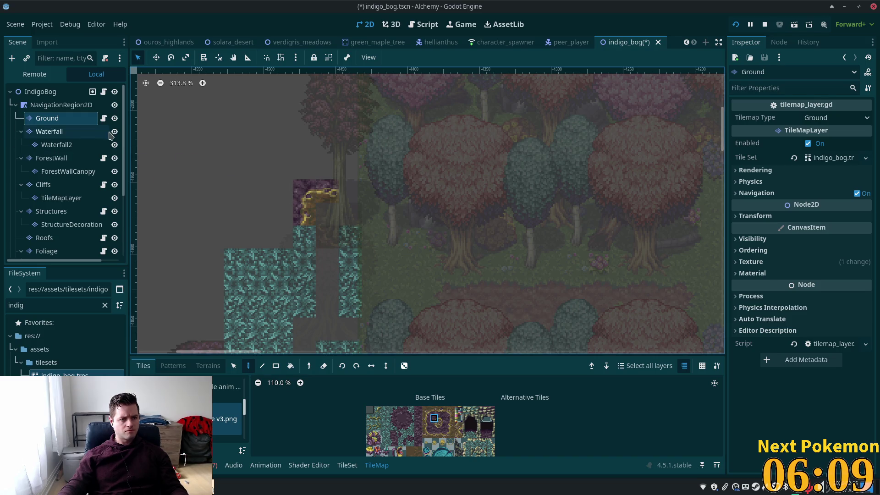
click(40, 92)
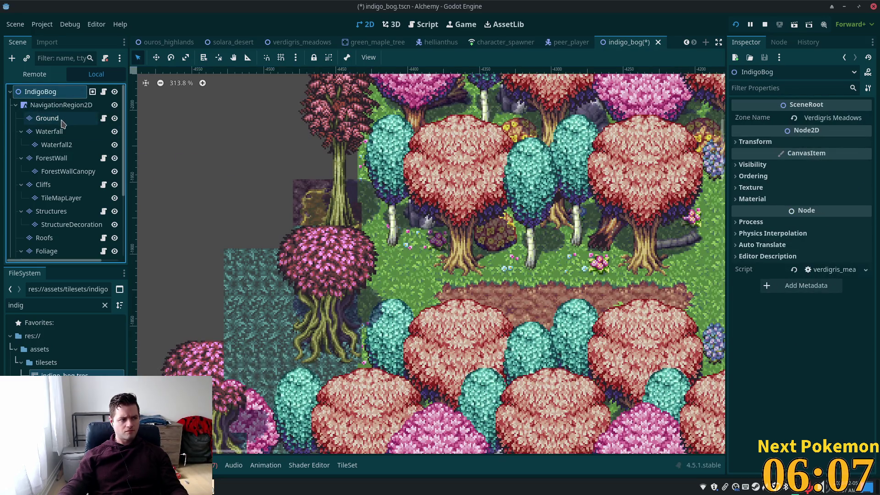
scroll(412, 251, down, 6)
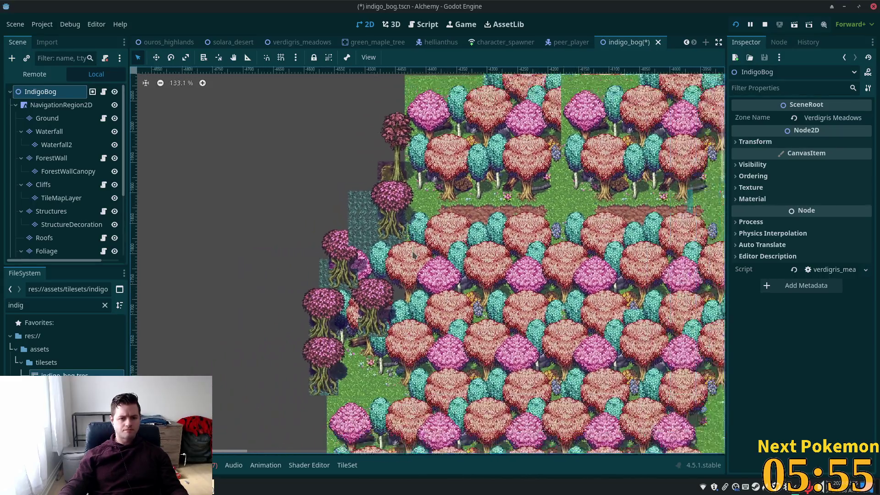
scroll(413, 251, down, 2)
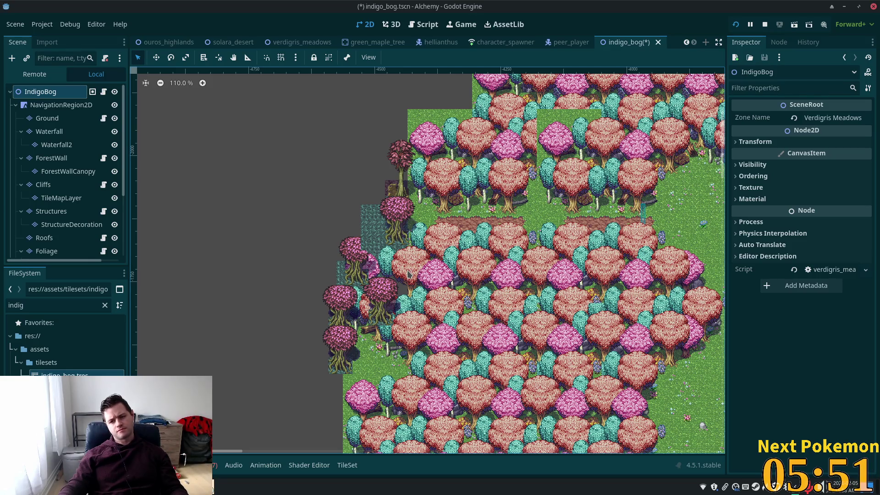
scroll(406, 242, up, 10)
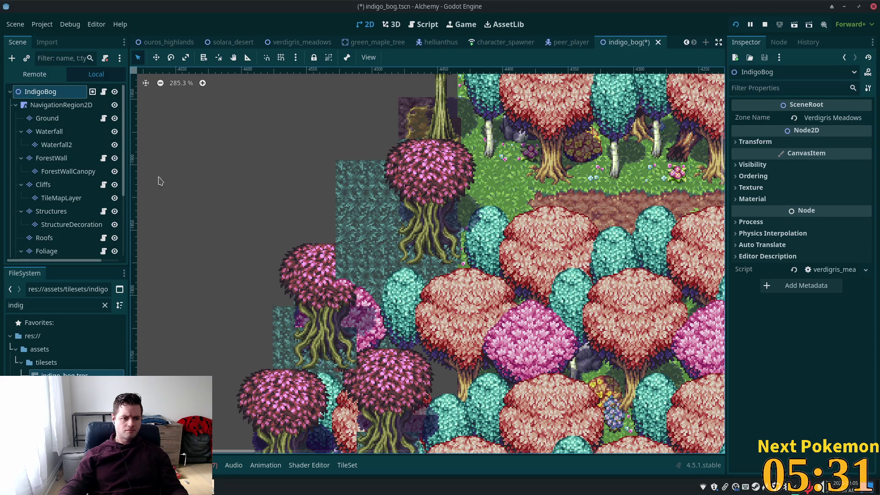
Inspect the Structures and ForestWall layers' tiles before settling on the child Foliage layer.
click(60, 212)
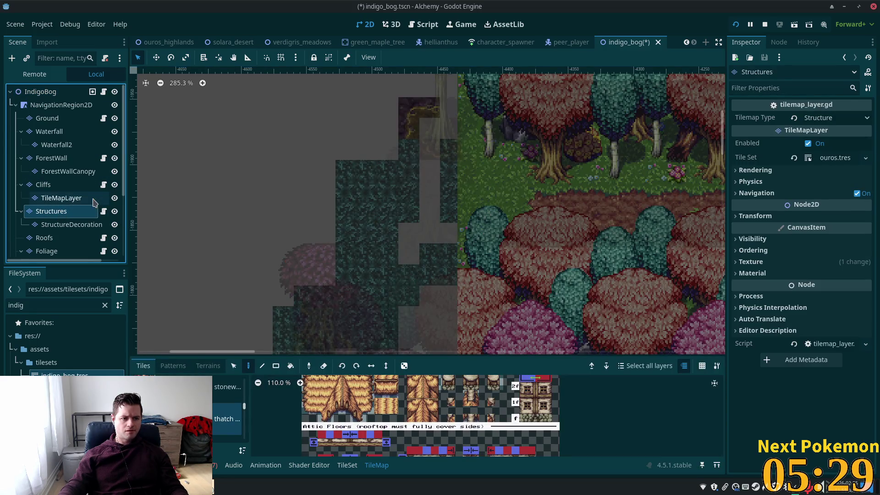
click(62, 160)
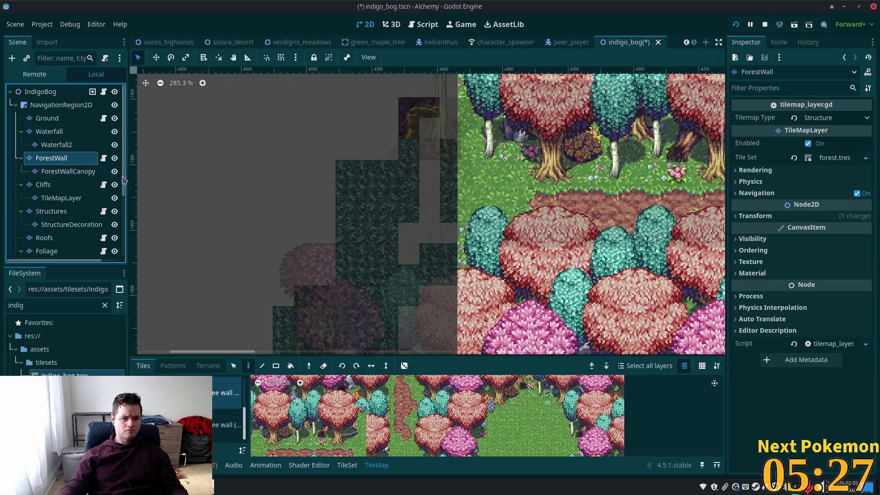
click(76, 252)
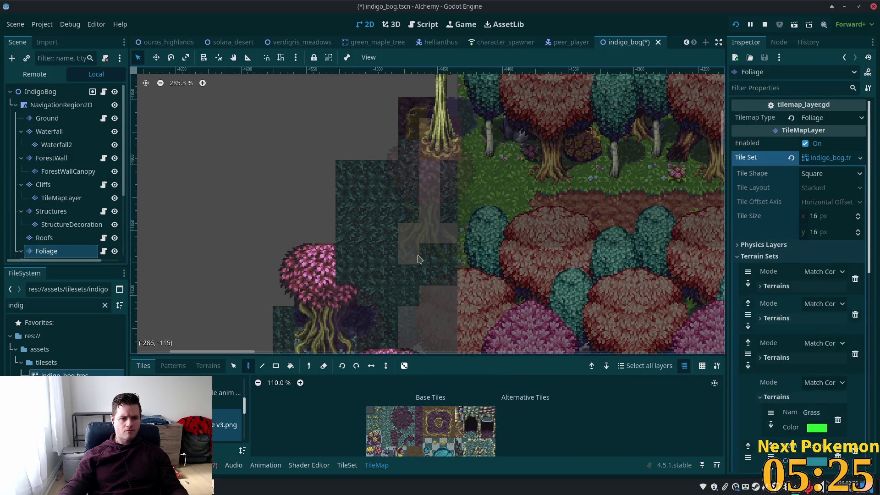
scroll(39, 237, down, 3)
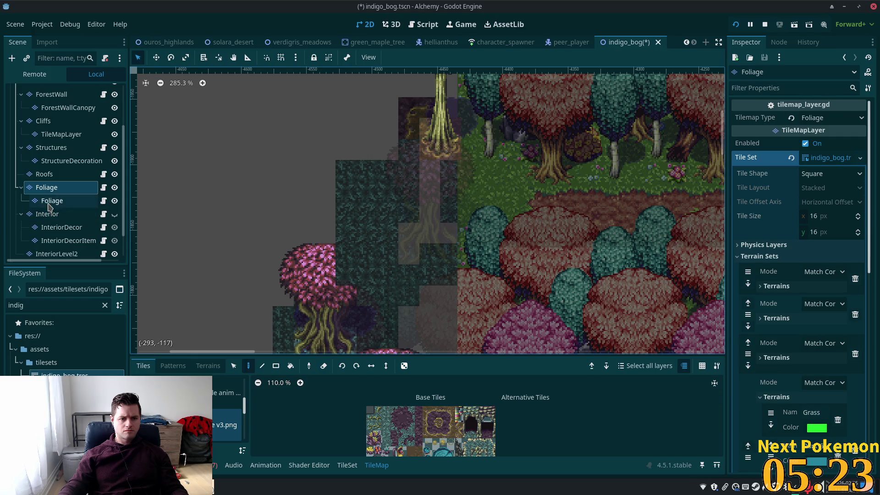
click(52, 201)
Box-select the pink tree by the cliff and shift it one tile right and one tile down.
click(234, 365)
mouse_move(356, 139)
mouse_down()
mouse_move(400, 161)
mouse_move(482, 264)
mouse_up()
drag(410, 209, 430, 209)
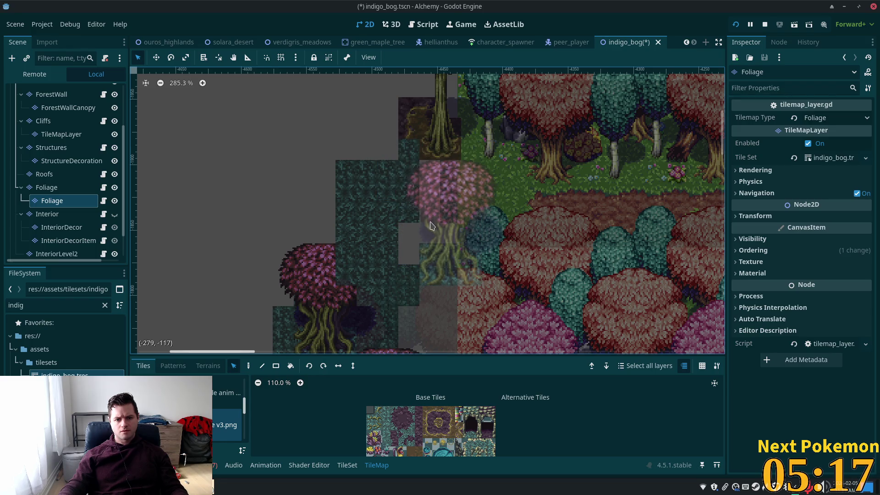
mouse_move(426, 213)
mouse_down()
mouse_move(428, 222)
mouse_move(430, 195)
mouse_up()
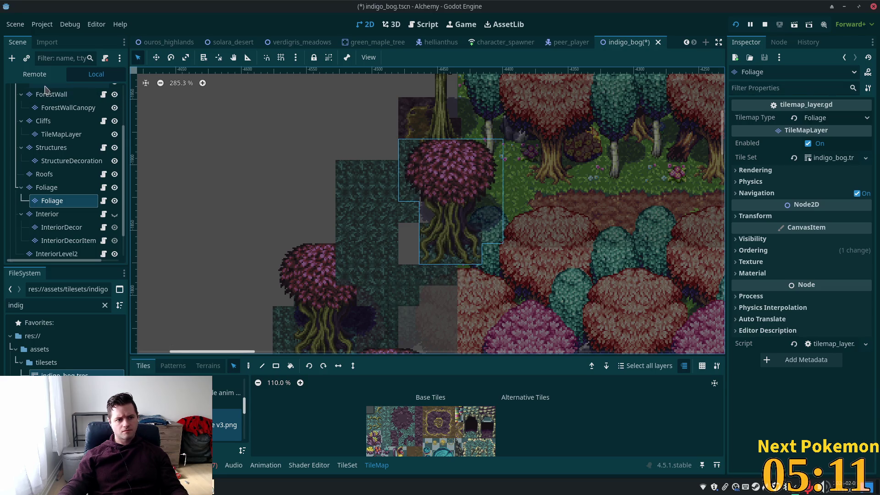
click(46, 92)
scroll(46, 94, up, 3)
click(46, 93)
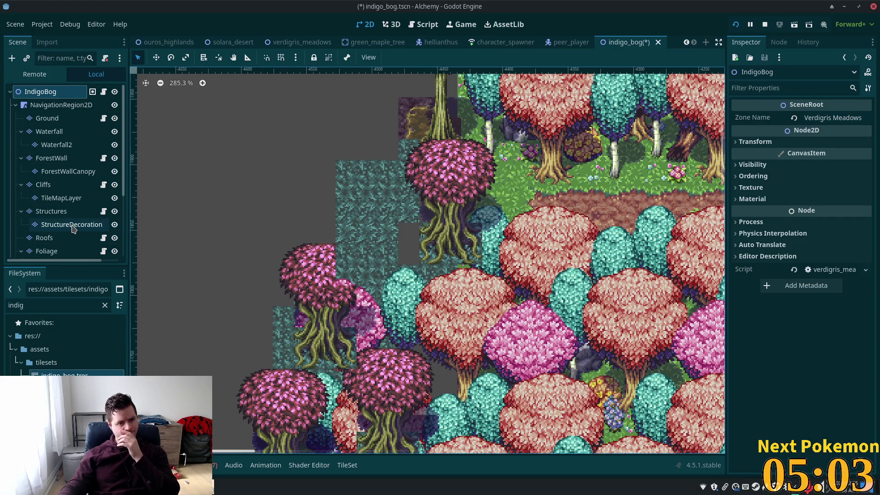
Reselect the child Foliage layer in paint mode and review the full map undimmed.
scroll(73, 228, down, 3)
click(52, 200)
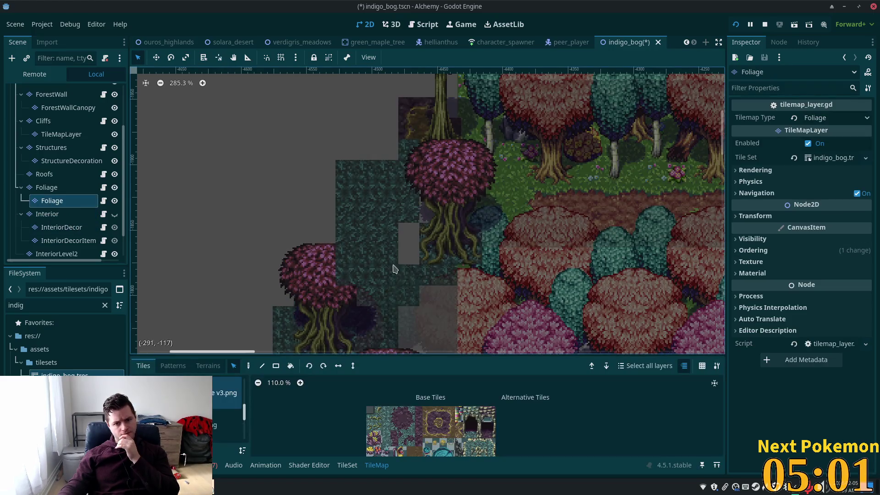
click(47, 187)
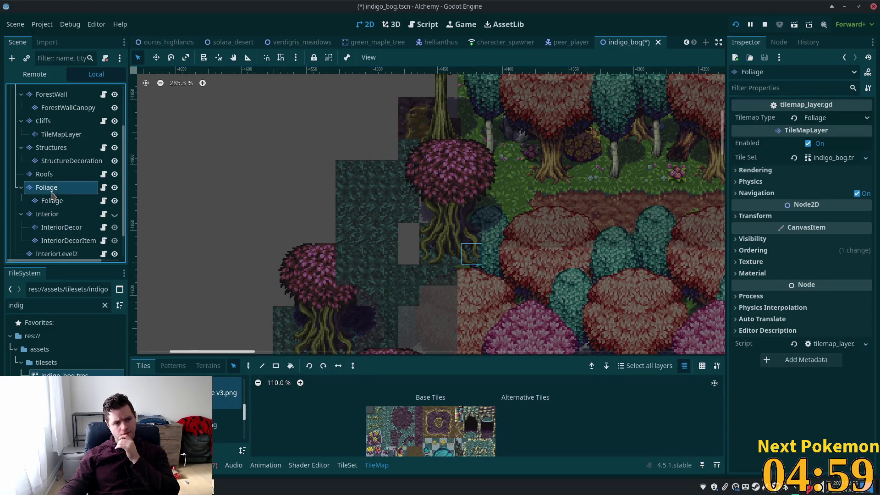
click(85, 201)
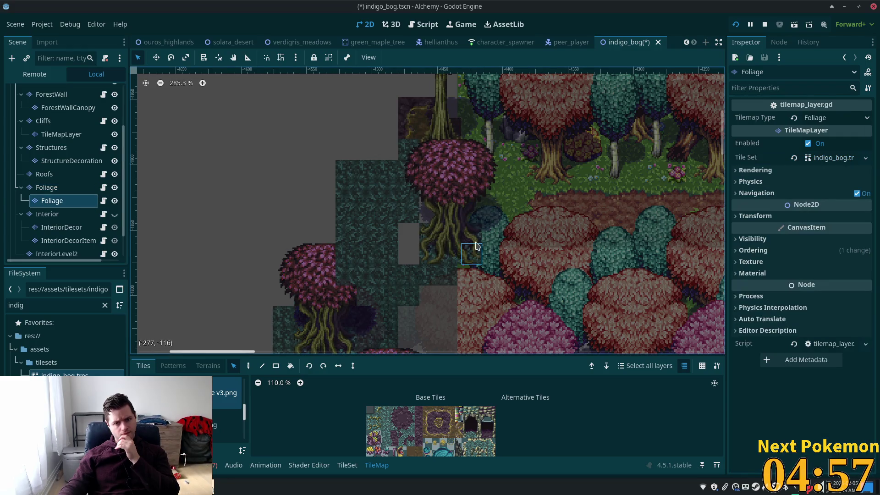
key(d)
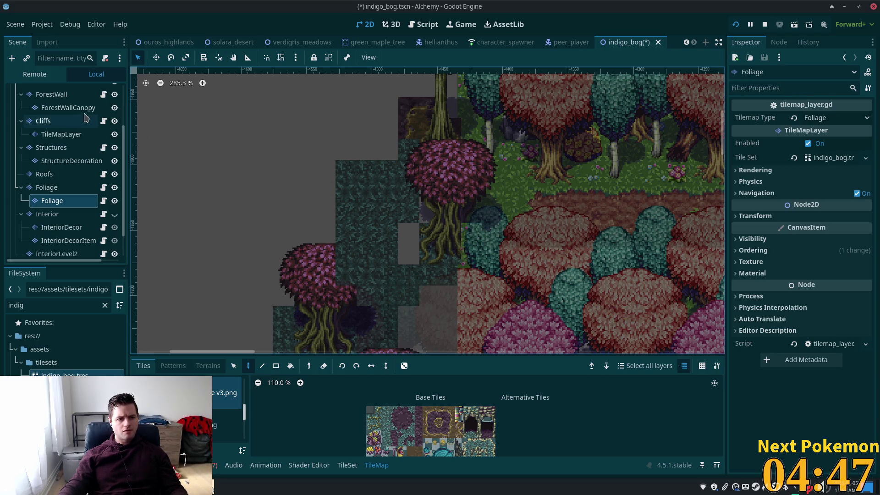
click(50, 94)
scroll(49, 101, up, 3)
click(46, 93)
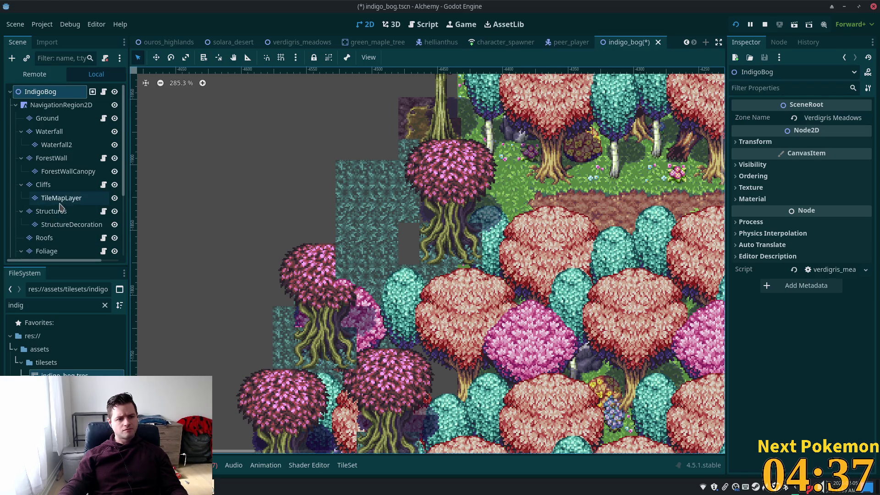
Scroll the child Foliage atlas back to the plant and lily-pad tiles and pick a small plant.
click(51, 250)
scroll(52, 250, down, 3)
click(52, 200)
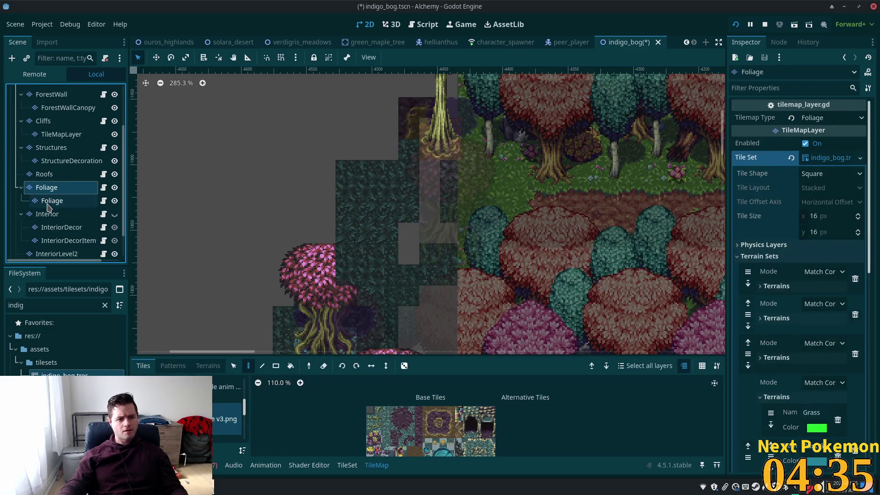
scroll(451, 403, down, 5)
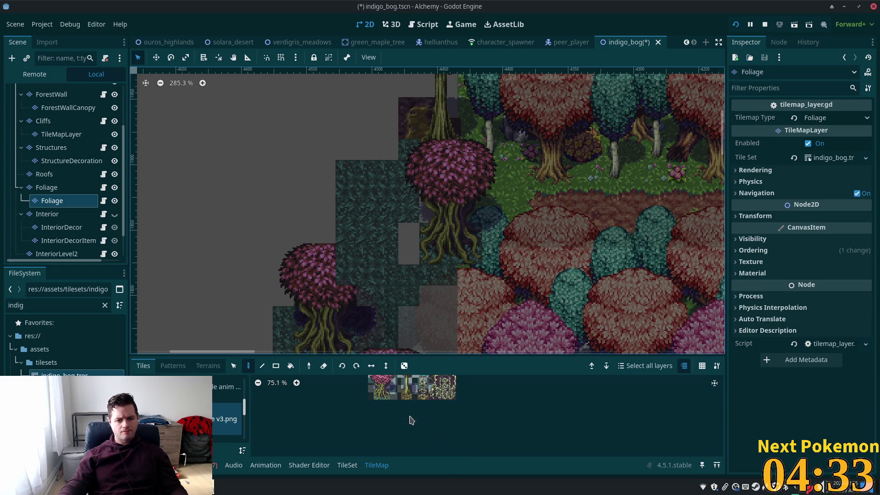
scroll(412, 403, up, 5)
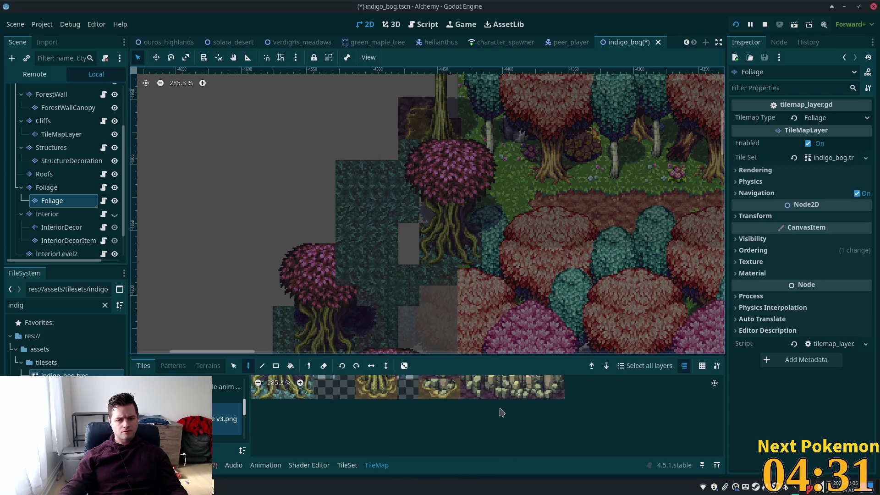
scroll(498, 412, up, 10)
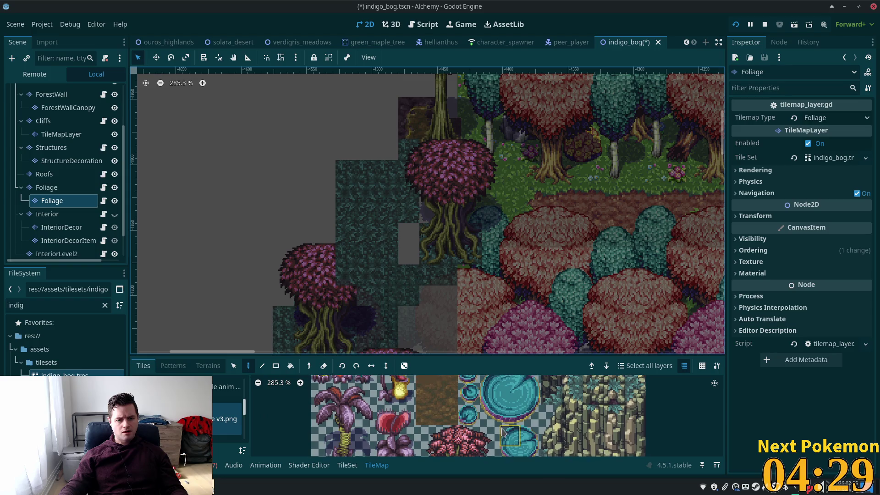
click(471, 379)
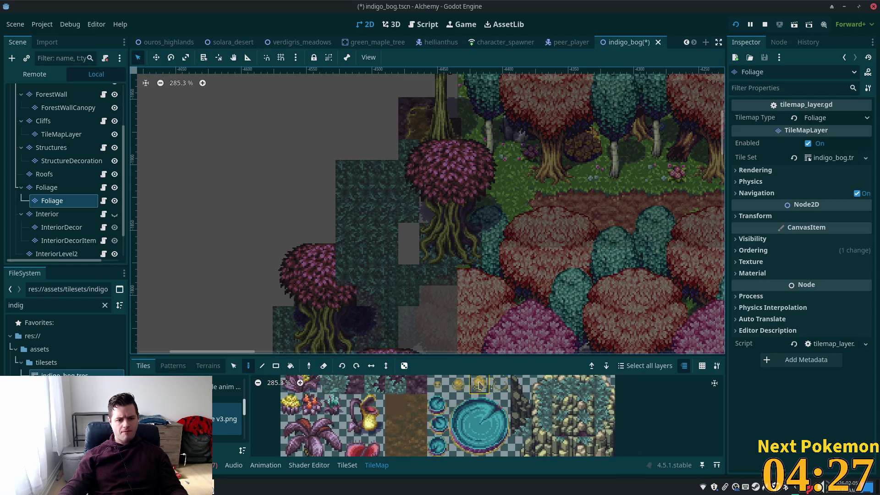
scroll(478, 381, up, 5)
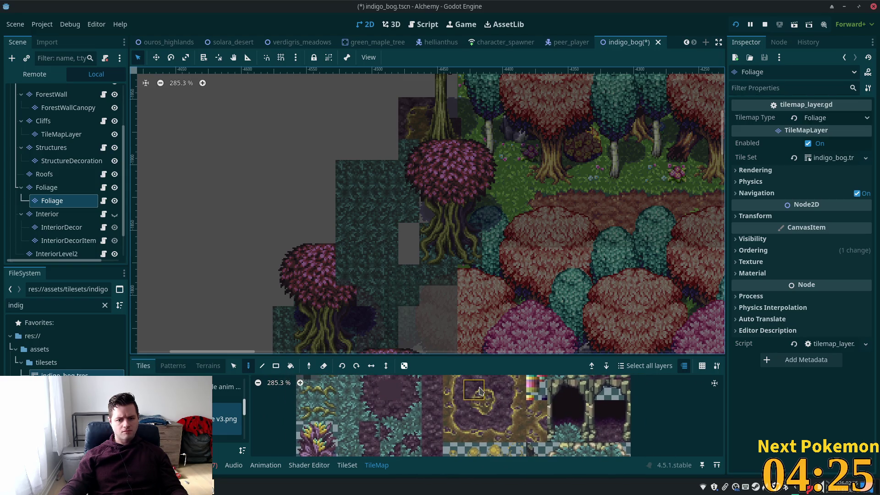
scroll(479, 390, down, 5)
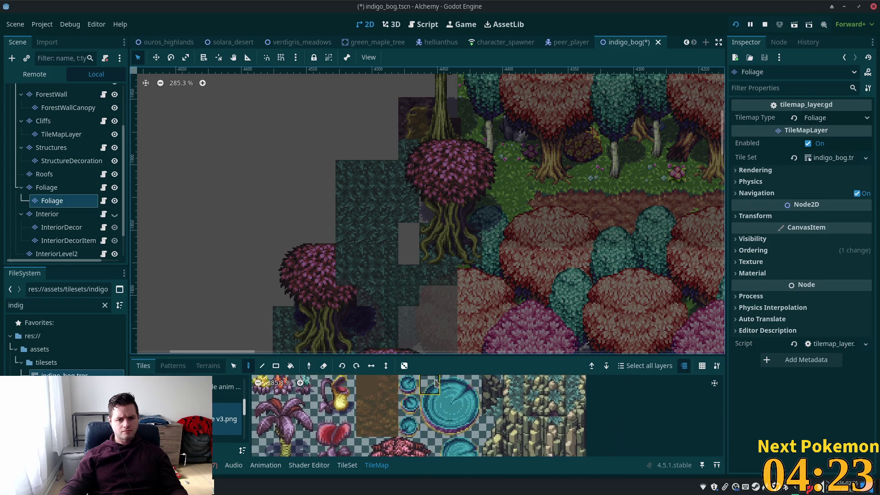
scroll(428, 413, down, 2)
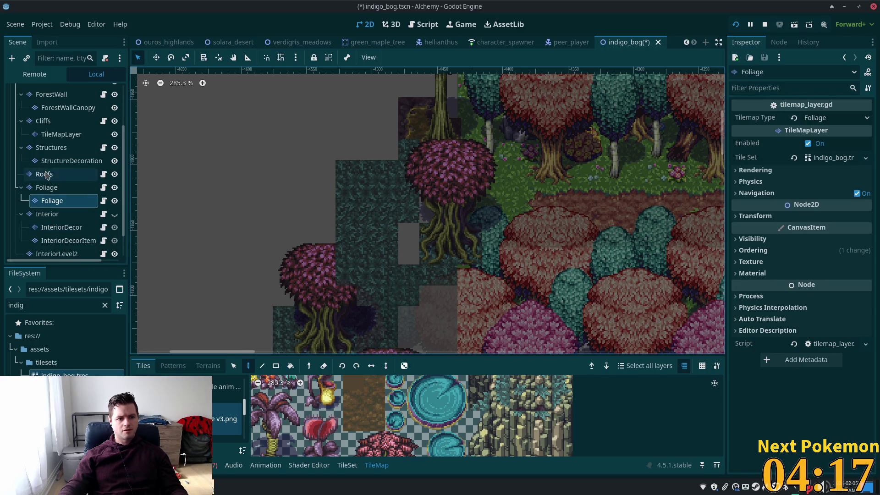
scroll(59, 163, up, 3)
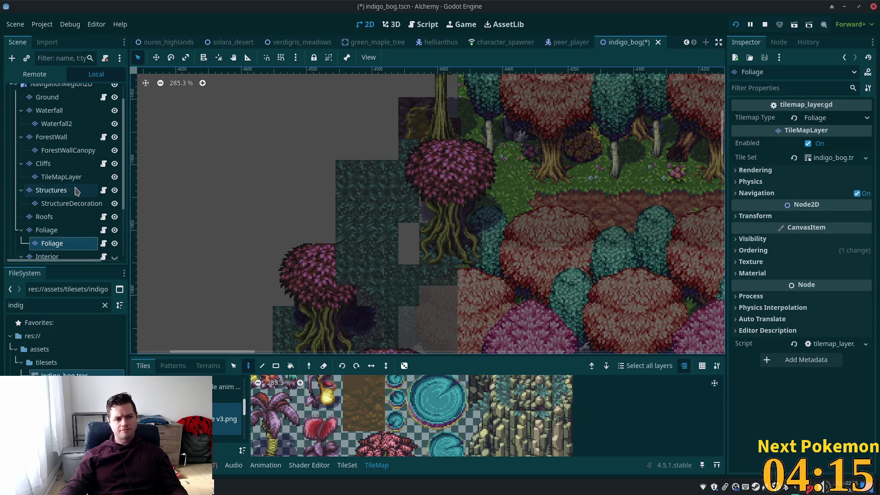
click(62, 151)
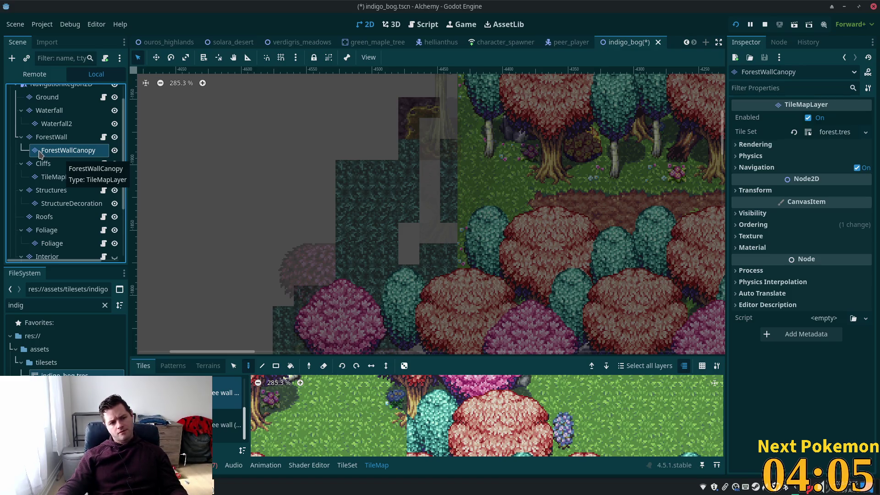
Move ForestWallCanopy below the Foliage layers, then compare it with IndigoBog and Foliage.
drag(39, 153, 25, 211)
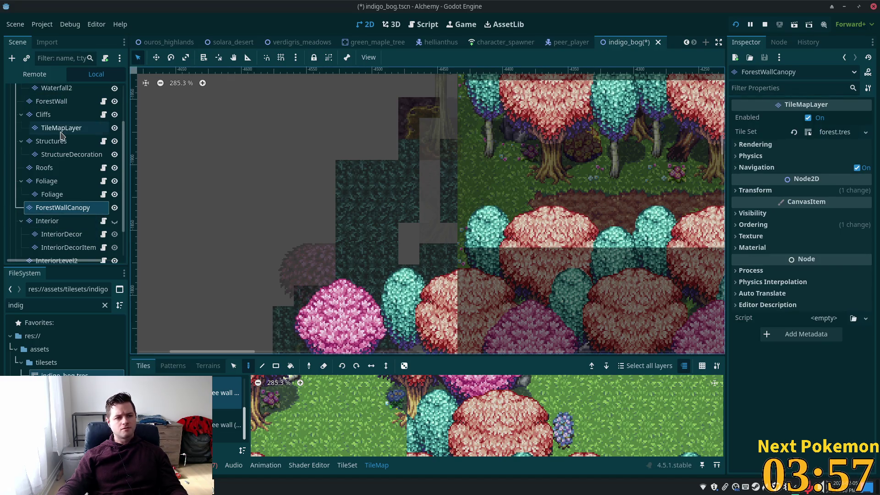
scroll(62, 132, up, 3)
click(46, 91)
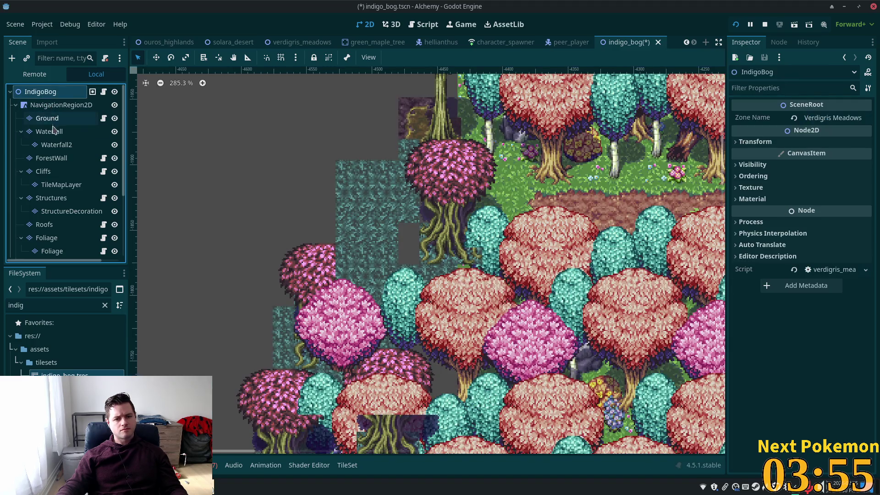
scroll(575, 297, right, 5)
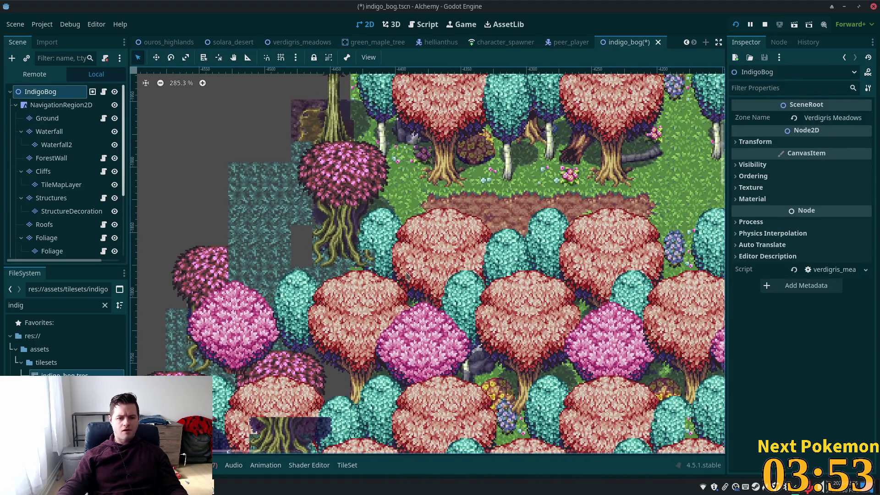
click(64, 251)
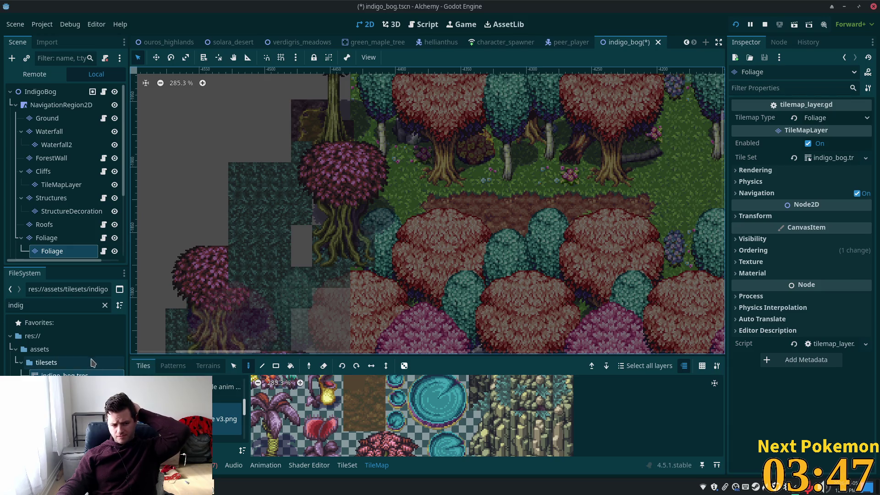
scroll(74, 252, down, 3)
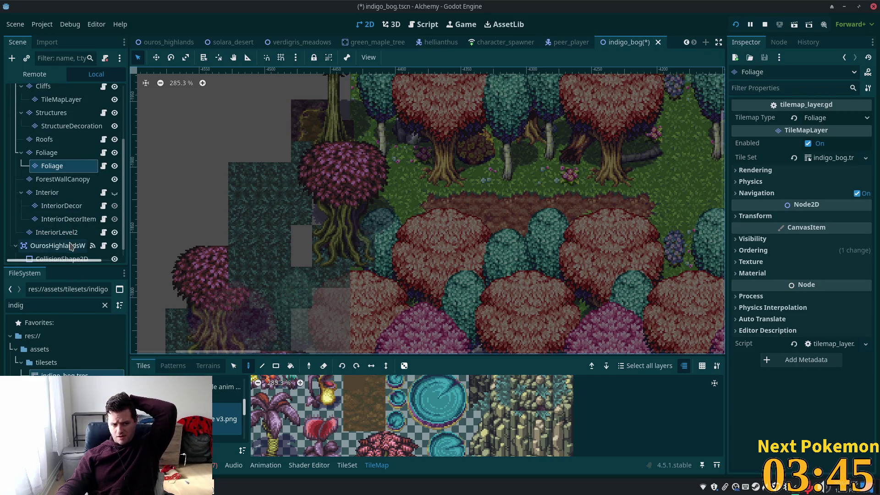
click(84, 179)
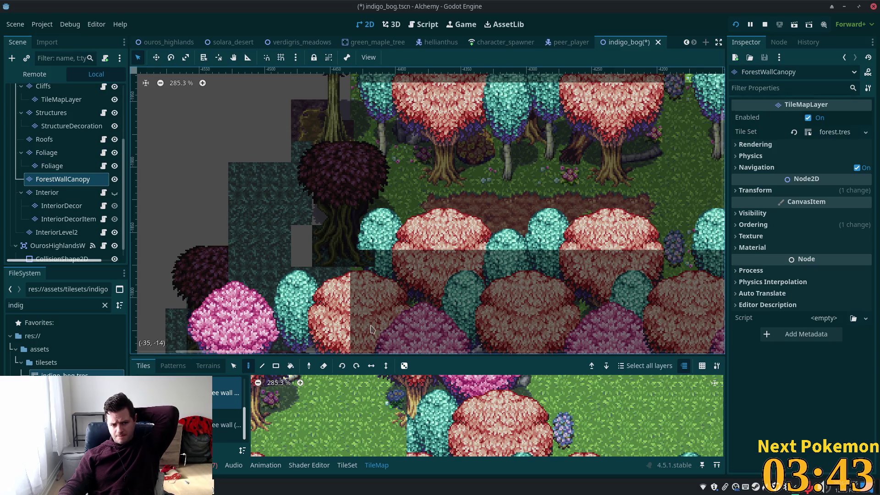
Pick a pink and teal canopy tile from the ForestWallCanopy tile atlas.
scroll(293, 419, down, 2)
scroll(285, 385, down, 3)
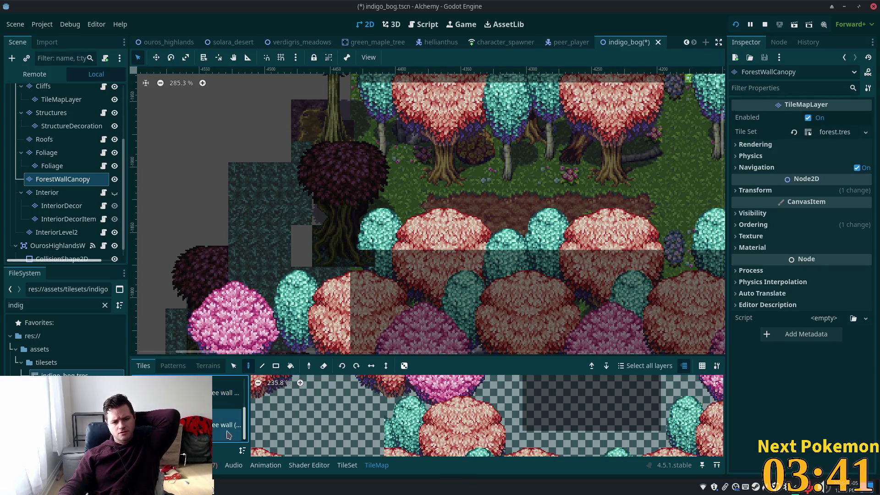
scroll(412, 422, down, 2)
click(423, 430)
drag(423, 430, 447, 458)
scroll(480, 406, down, 4)
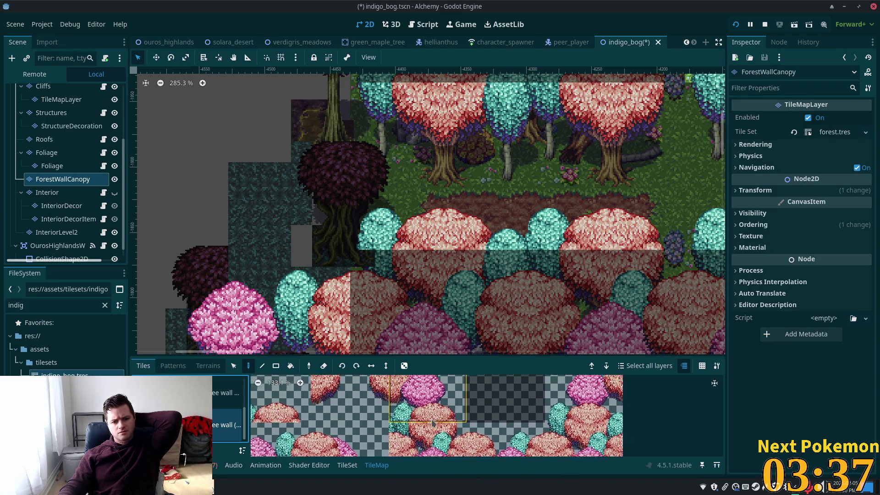
click(481, 405)
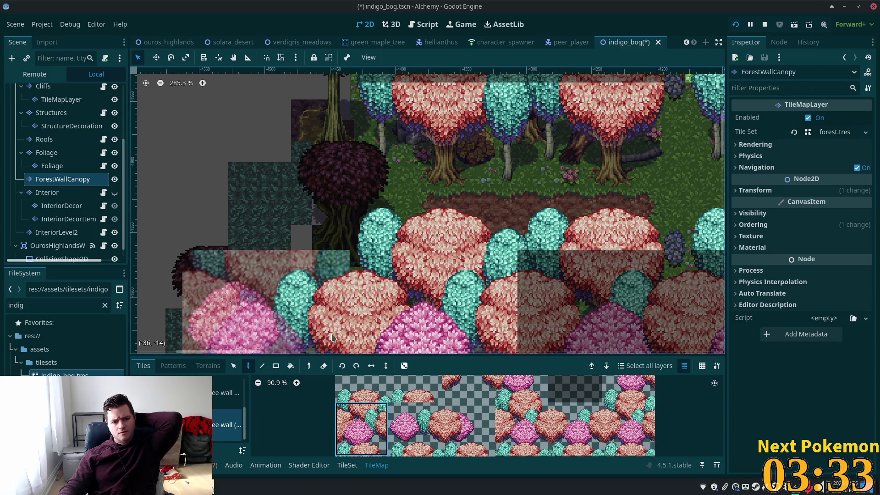
Select the IndigoBog root and zoom the 2D view out and back in.
scroll(51, 94, up, 5)
click(51, 94)
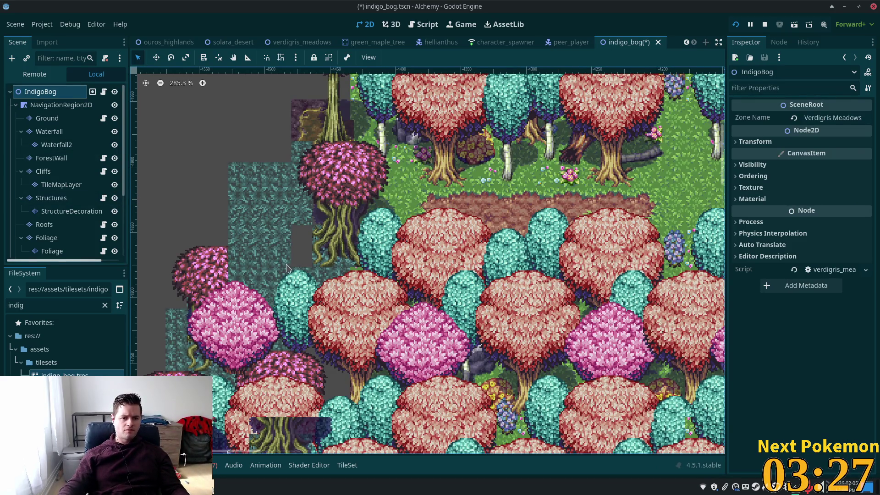
scroll(238, 262, down, 5)
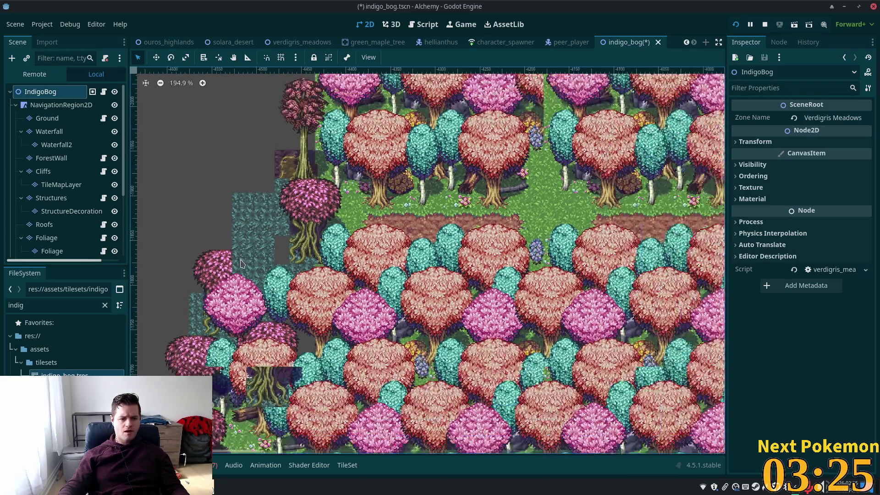
scroll(234, 264, down, 2)
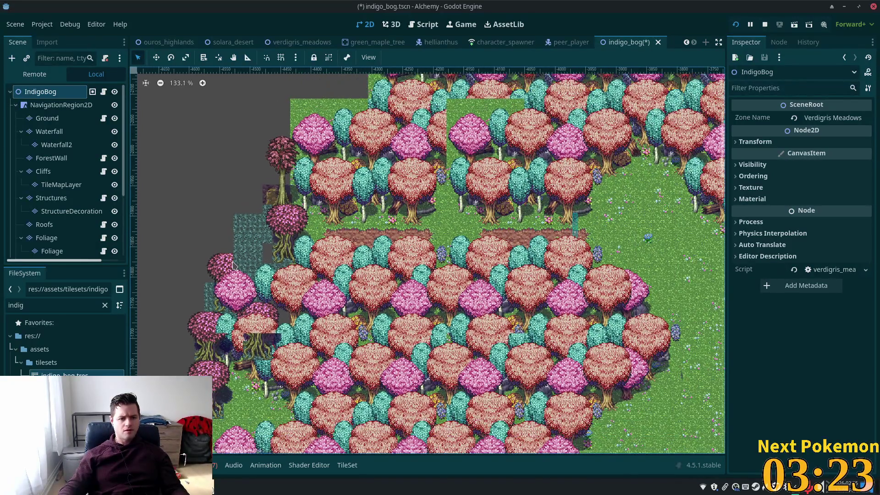
scroll(280, 248, up, 12)
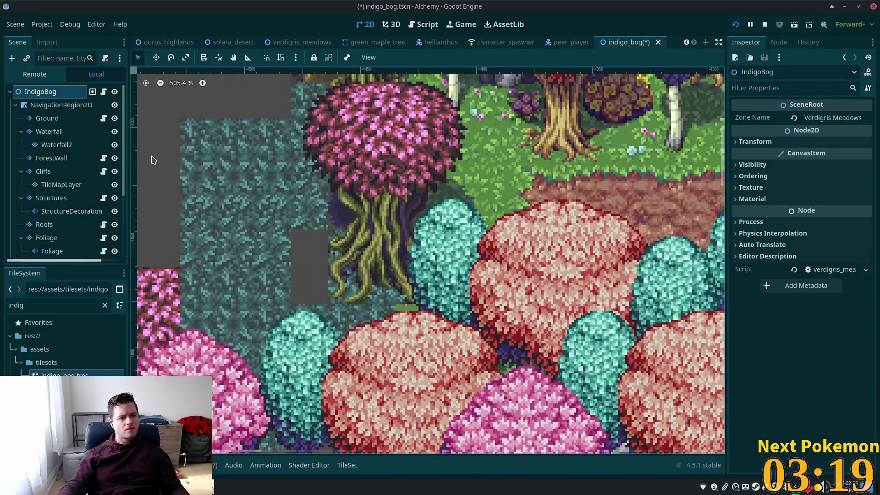
On the Ground layer, paint a column of purple bog tiles and undo the stray tile.
click(46, 118)
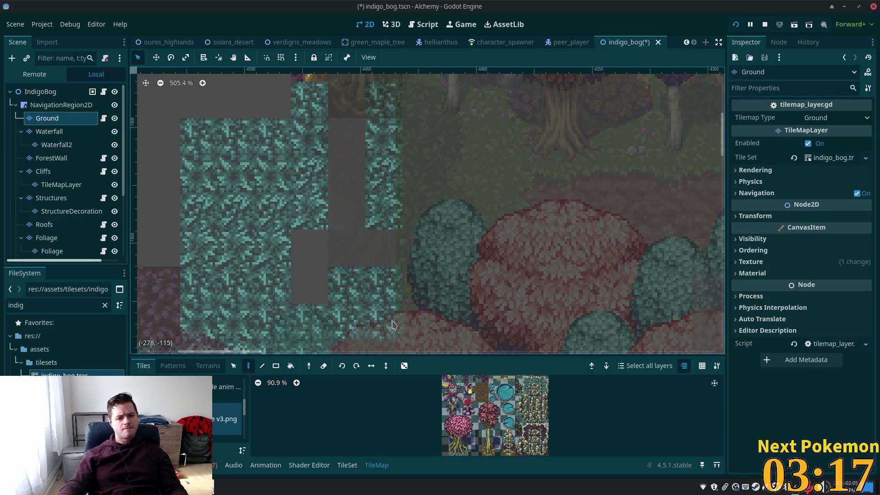
scroll(480, 400, up, 2)
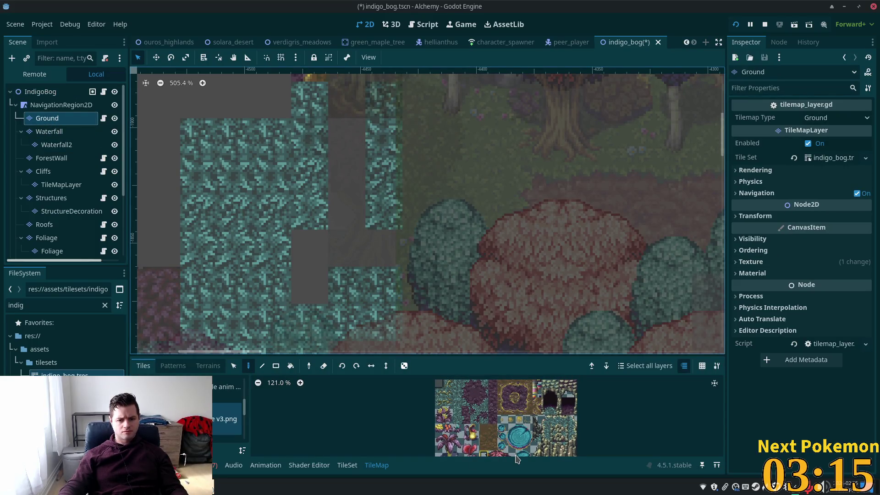
scroll(478, 400, up, 3)
scroll(477, 415, up, 1)
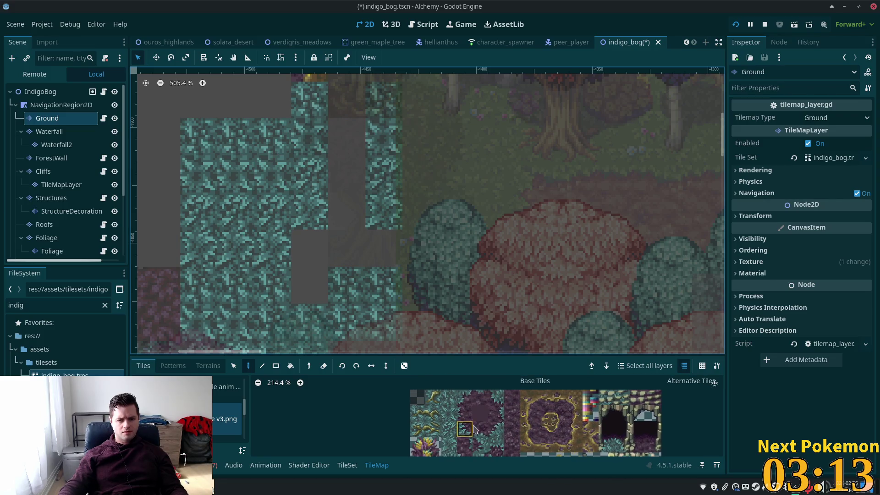
click(497, 412)
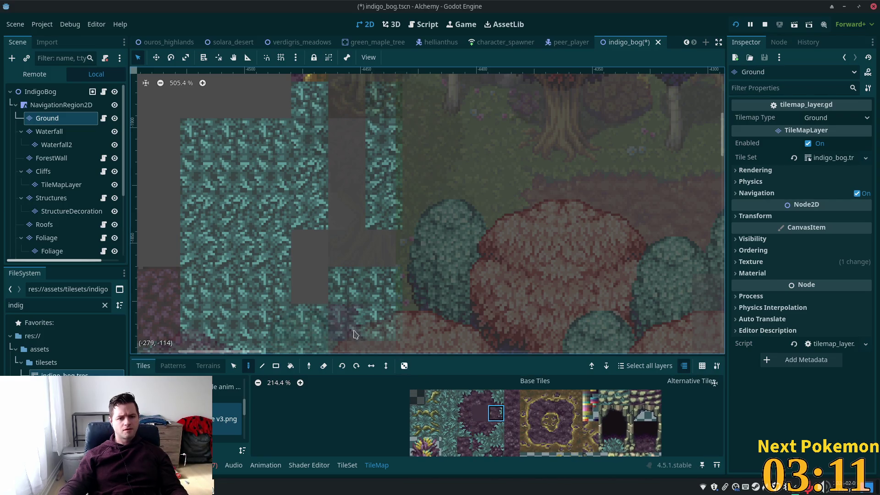
mouse_move(313, 283)
mouse_down()
mouse_move(312, 247)
mouse_move(268, 225)
mouse_up()
key(ctrl+z)
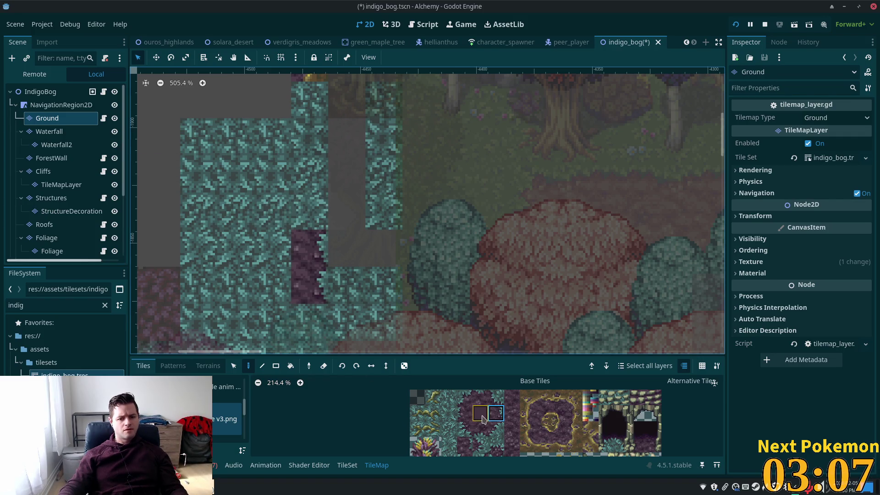
Cover the teal ground with plain and textured dark purple tiles.
click(481, 415)
mouse_move(273, 211)
mouse_down()
mouse_move(236, 249)
mouse_move(224, 216)
mouse_up()
click(513, 399)
mouse_move(310, 225)
mouse_down()
mouse_move(273, 174)
mouse_move(275, 229)
mouse_move(236, 197)
mouse_move(295, 174)
mouse_up()
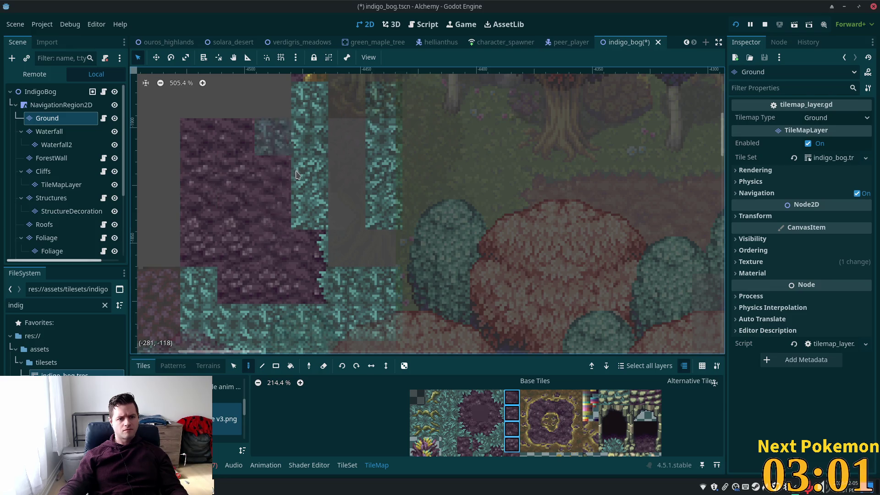
Check the map with all layers shown, then reselect the Ground layer.
click(48, 96)
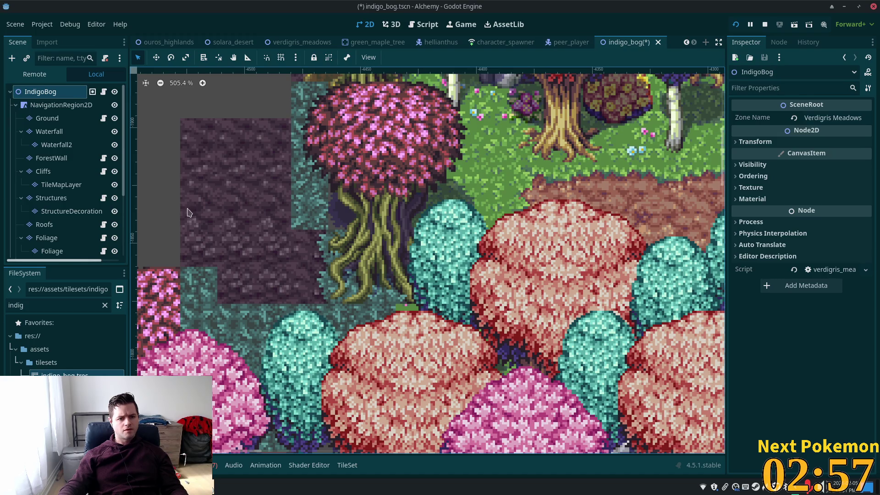
scroll(197, 215, up, 3)
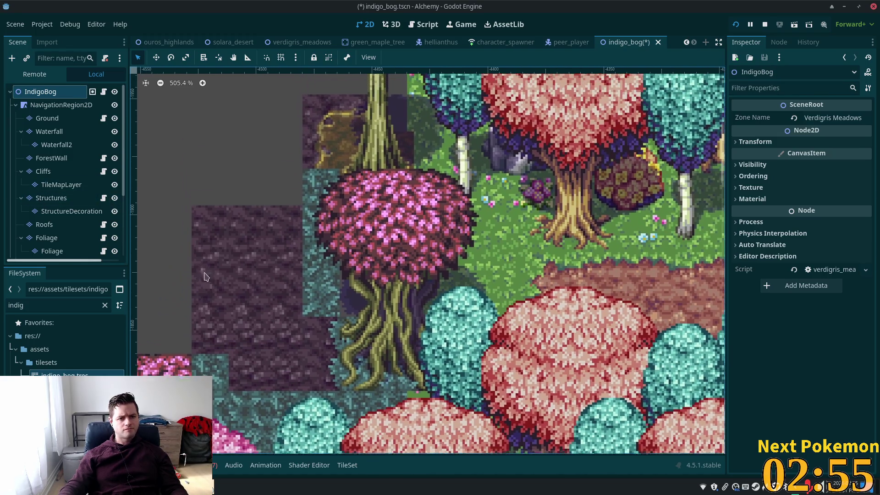
scroll(204, 275, up, 1)
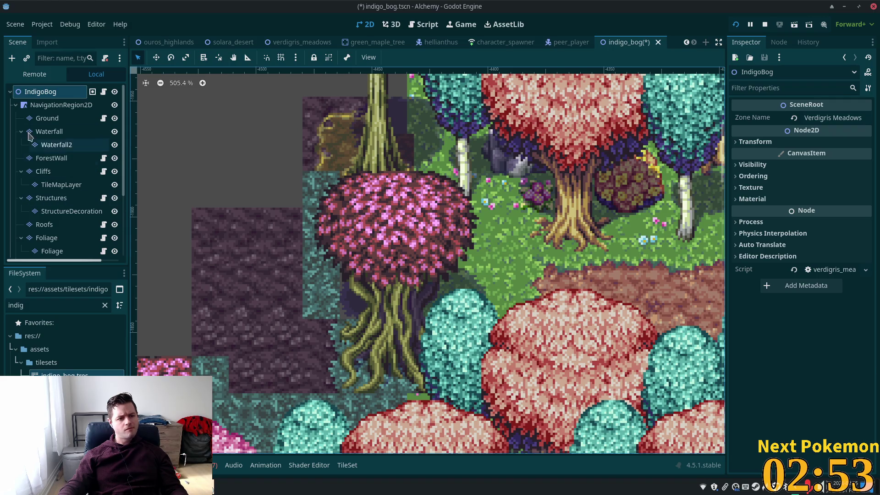
click(55, 119)
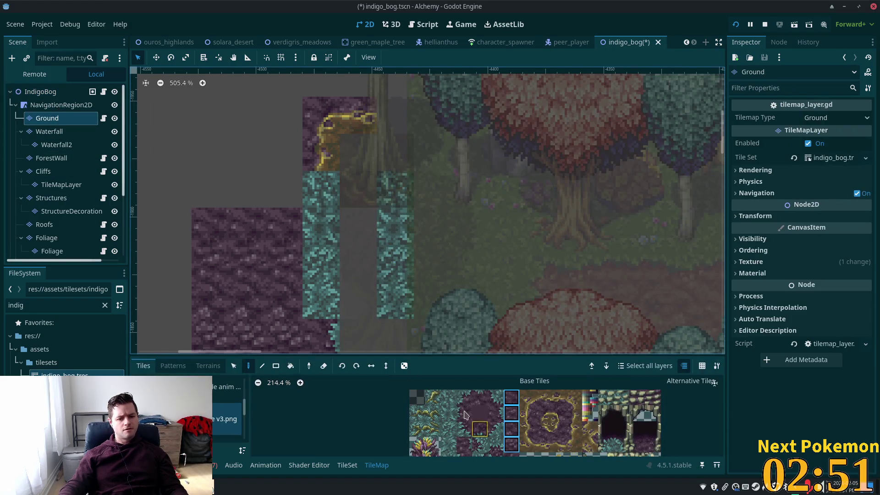
Paint dark purple ground tiles over the remaining teal cells beside the cliff.
scroll(504, 419, down, 2)
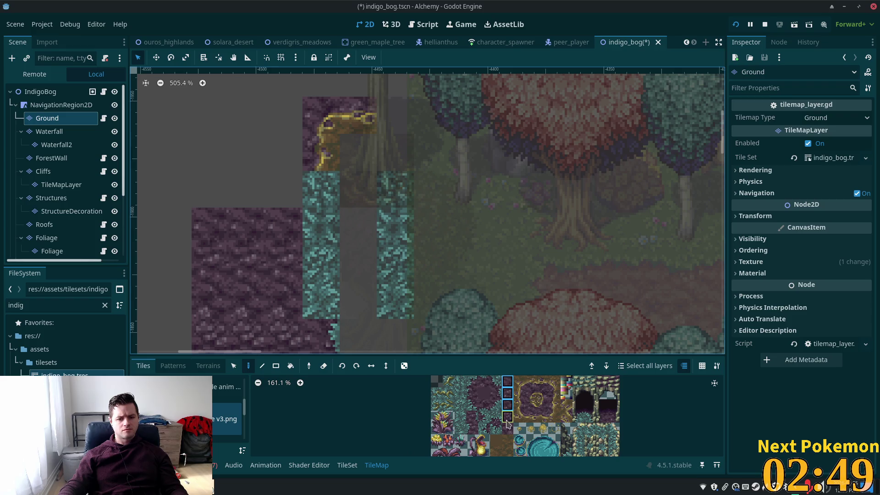
click(507, 428)
click(318, 260)
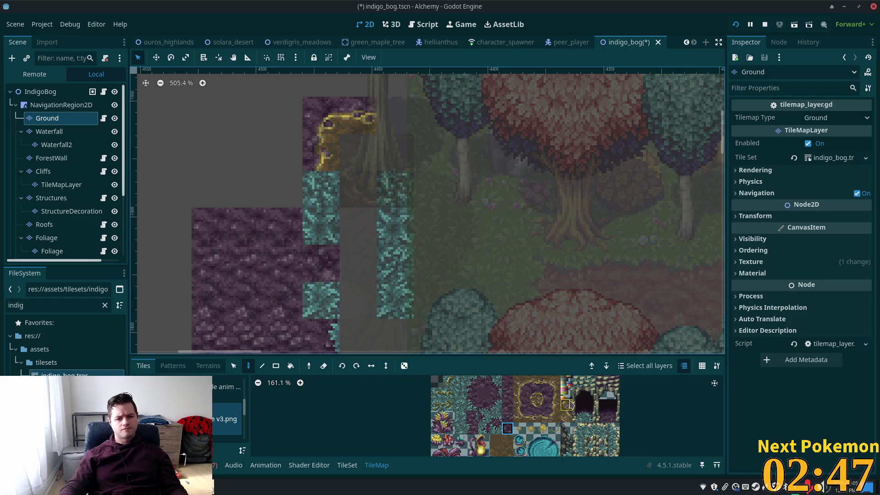
click(507, 381)
drag(321, 225, 324, 193)
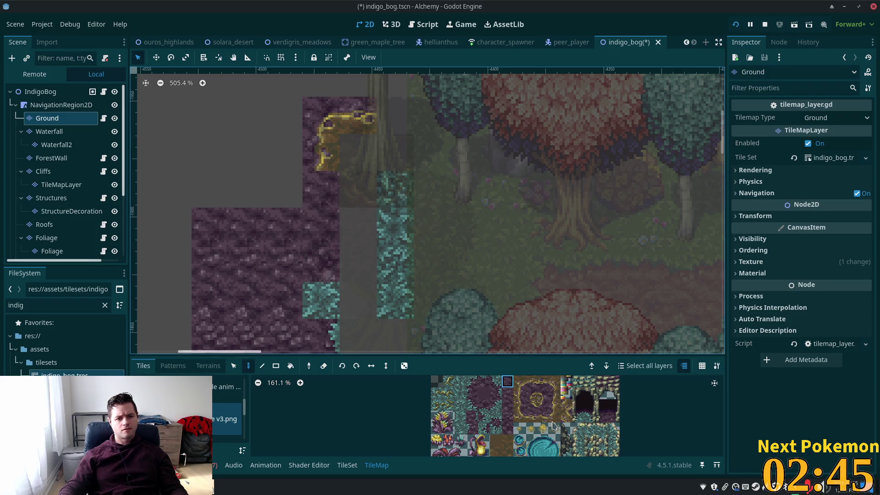
click(507, 429)
click(321, 300)
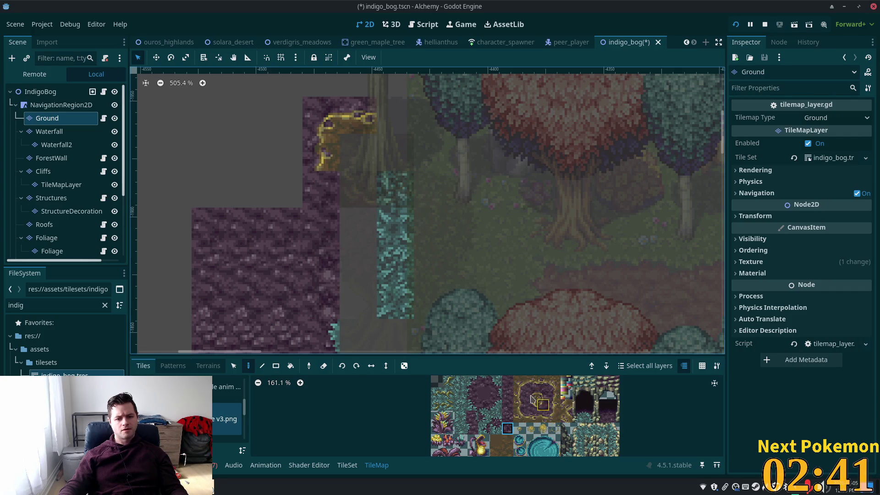
Add two gold-edged cliff tiles down the cliff edge, then select the IndigoBog root.
click(554, 404)
click(336, 194)
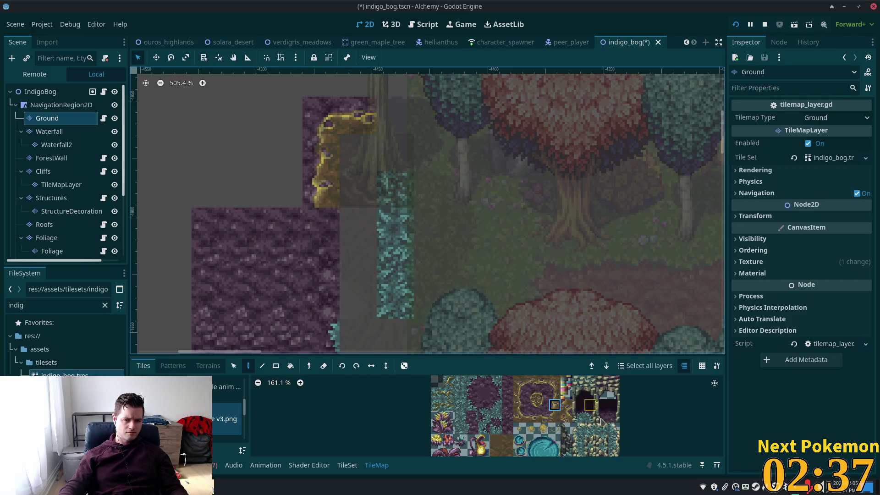
click(314, 227)
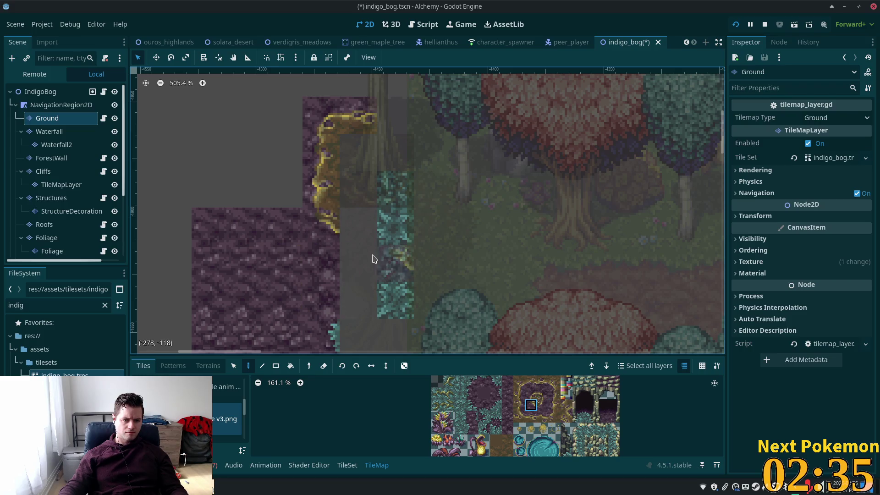
click(531, 381)
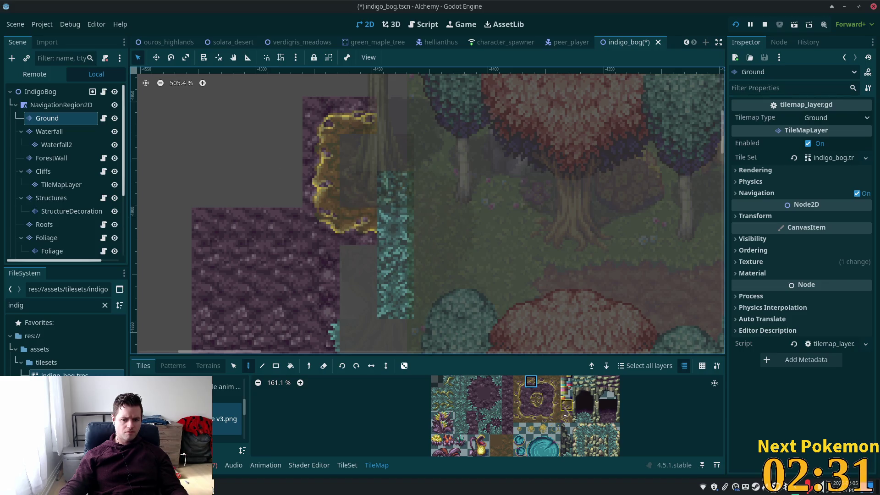
click(543, 381)
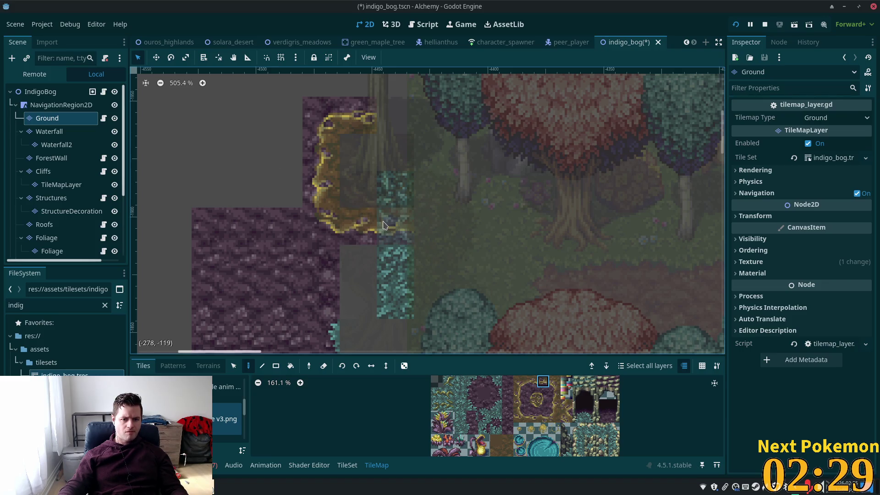
click(40, 91)
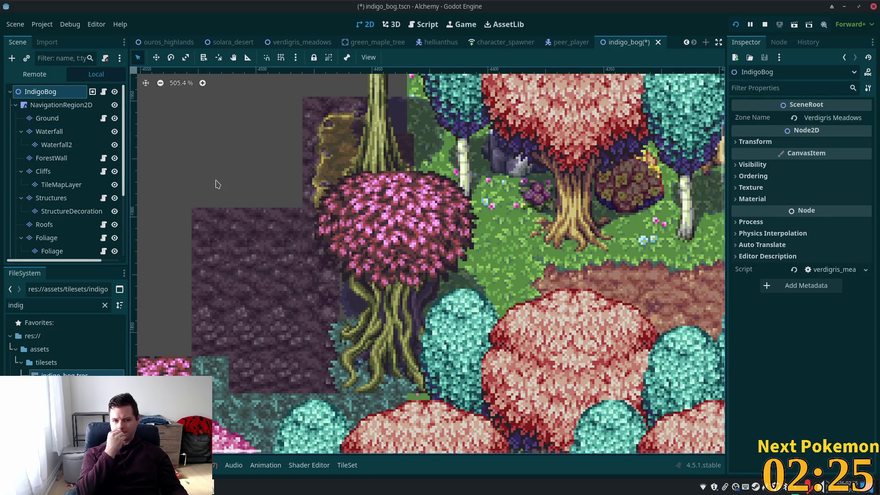
scroll(153, 164, down, 10)
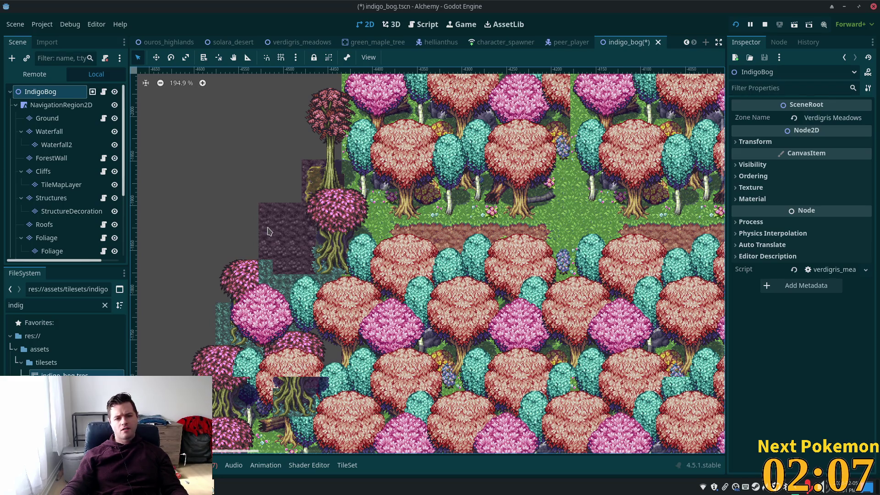
drag(430, 148, 398, 264)
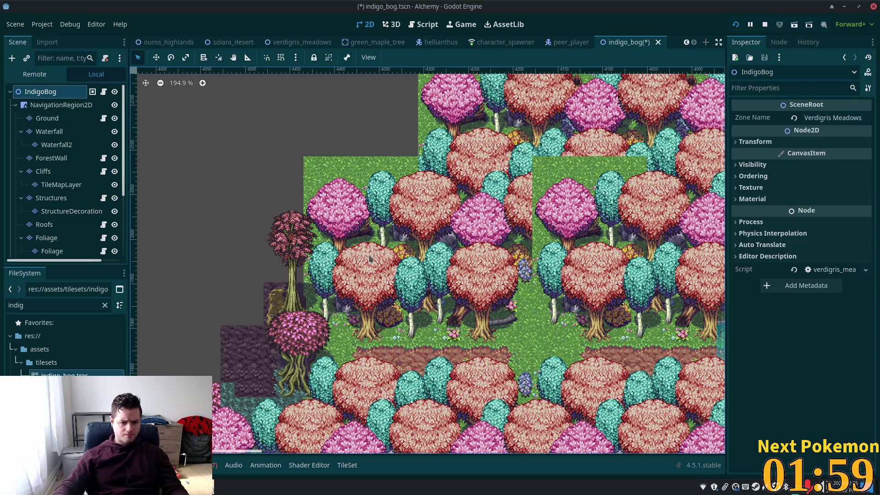
scroll(369, 259, down, 5)
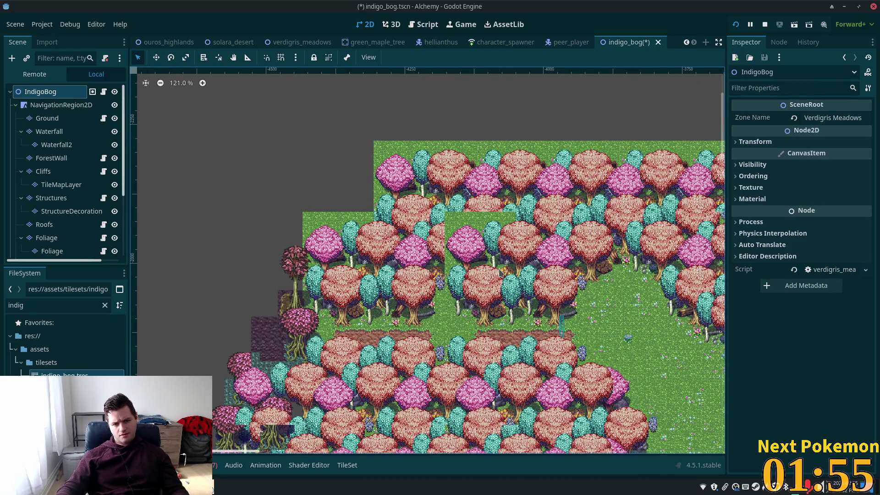
scroll(499, 272, up, 3)
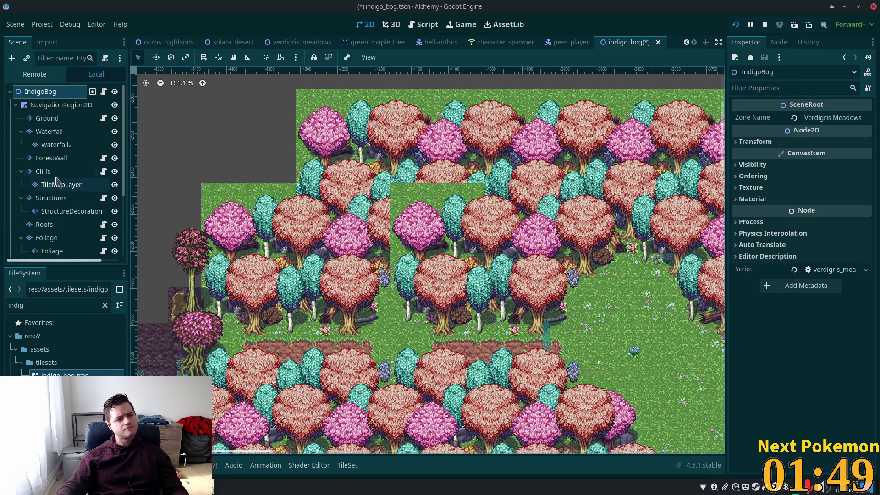
Erase two blocks of ForestWallCanopy tiles and save the Indigo Bog scene.
click(50, 159)
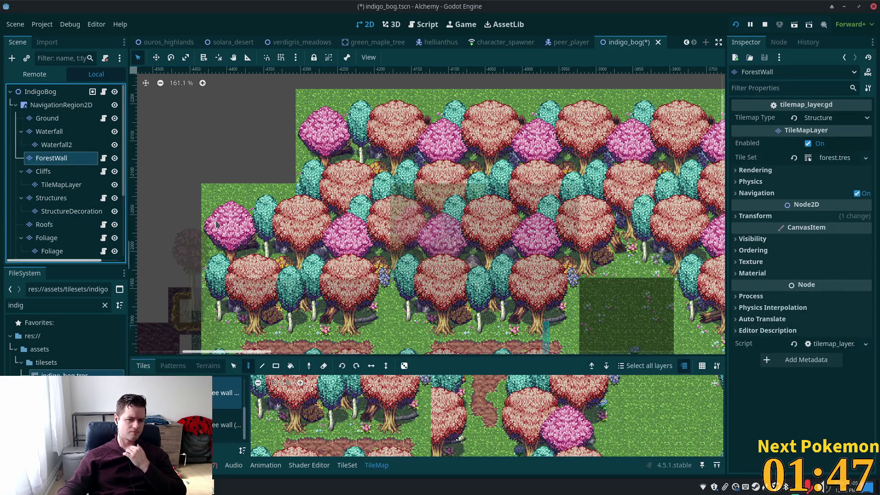
scroll(37, 234, down, 3)
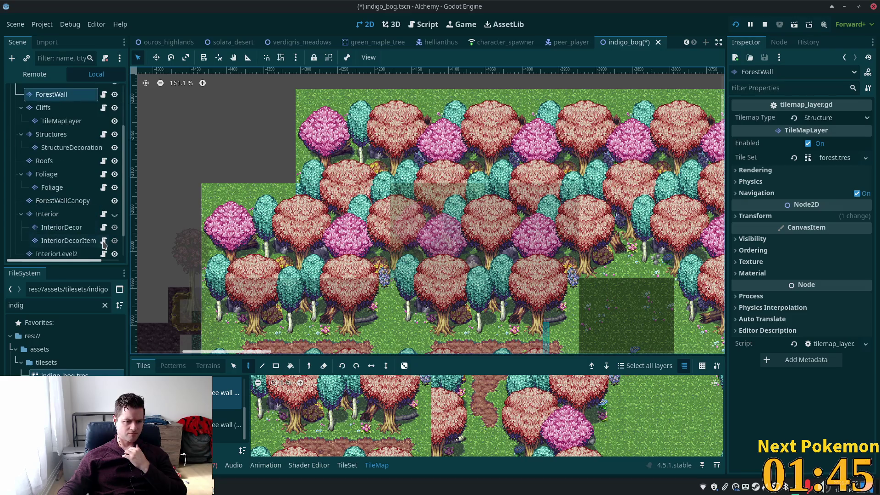
click(62, 201)
right_click(419, 220)
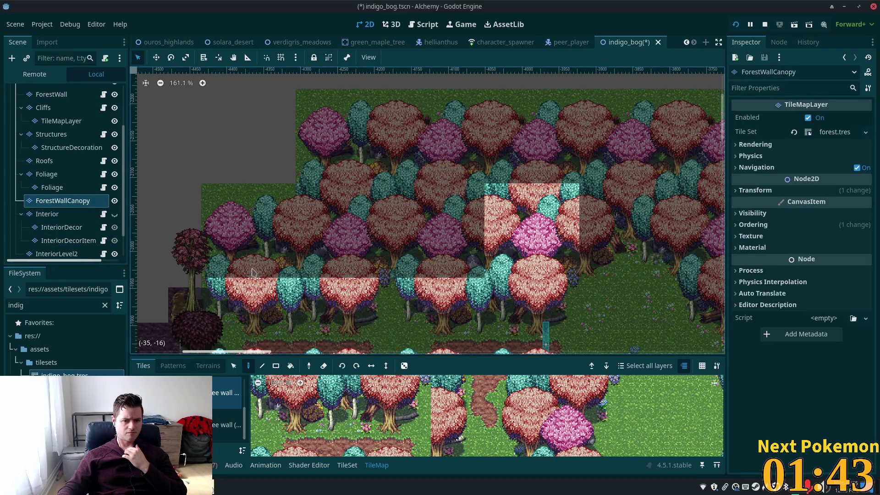
right_click(497, 205)
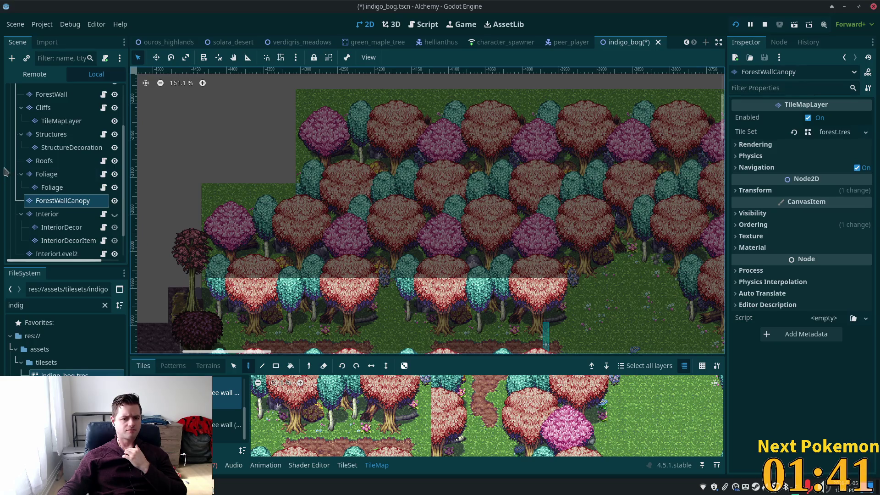
scroll(52, 137, up, 3)
click(51, 91)
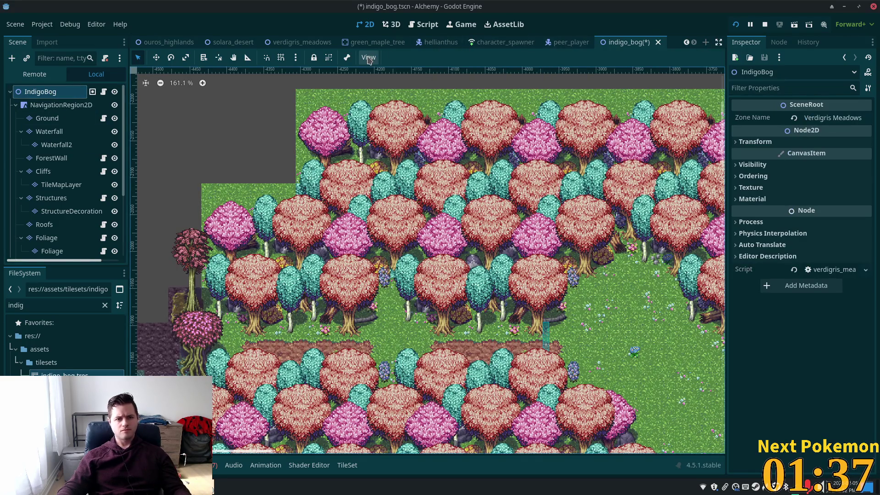
key(ctrl+s)
Look over the verdigris_meadows scene, then drag the indigo_bog tab after it.
click(300, 42)
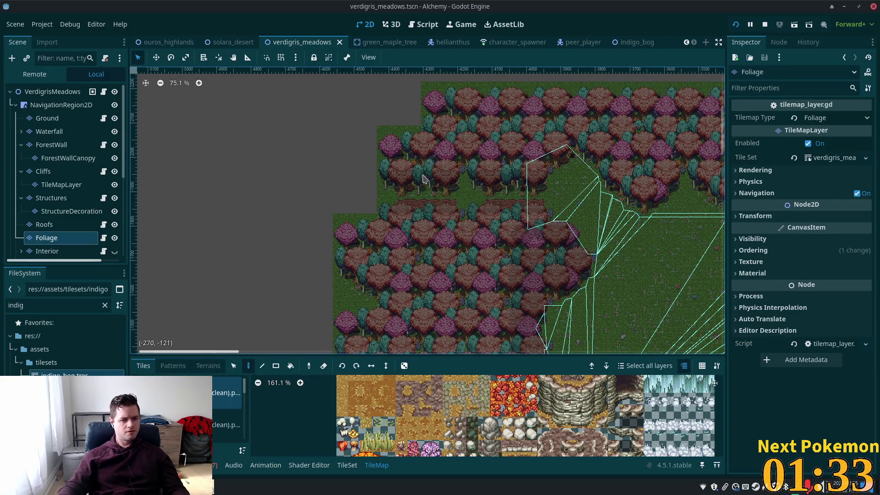
scroll(423, 180, up, 4)
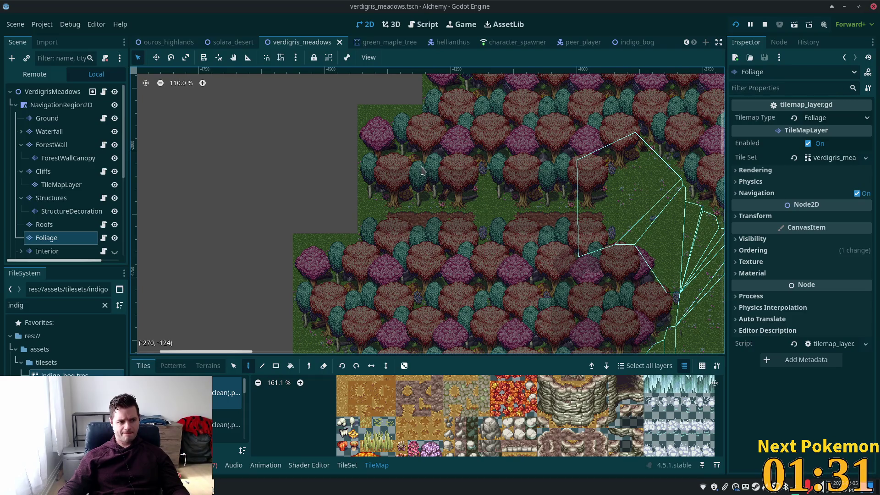
scroll(575, 222, right, 10)
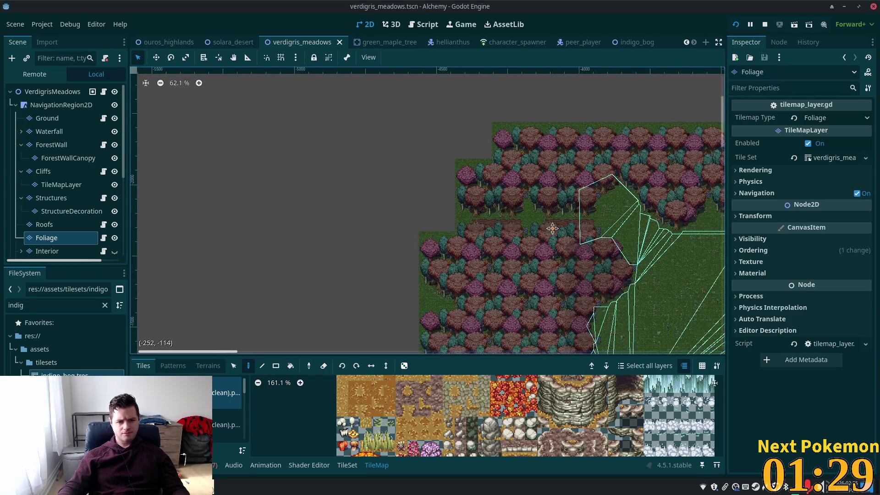
scroll(684, 320, down, 6)
scroll(336, 247, up, 5)
scroll(336, 246, left, 5)
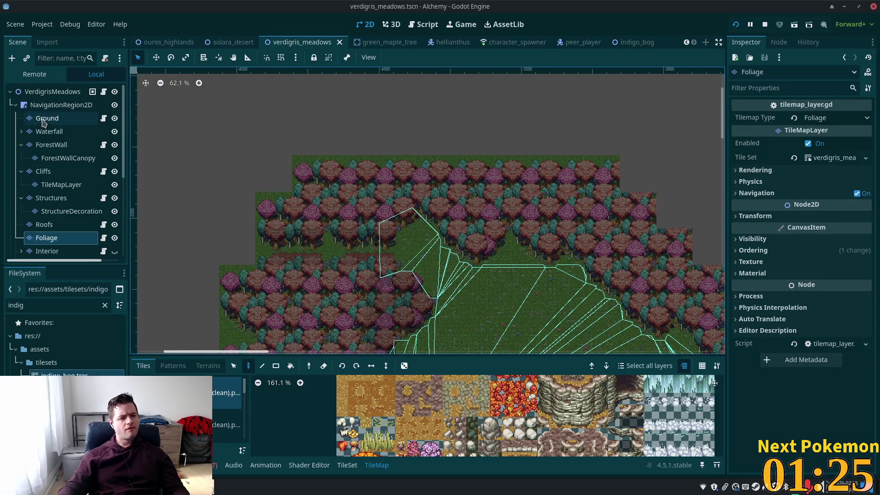
click(51, 92)
scroll(420, 247, up, 10)
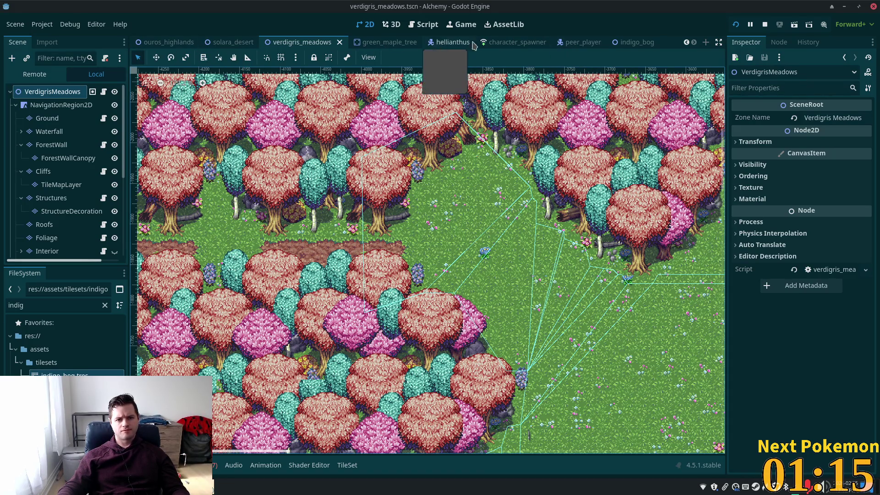
drag(625, 42, 367, 42)
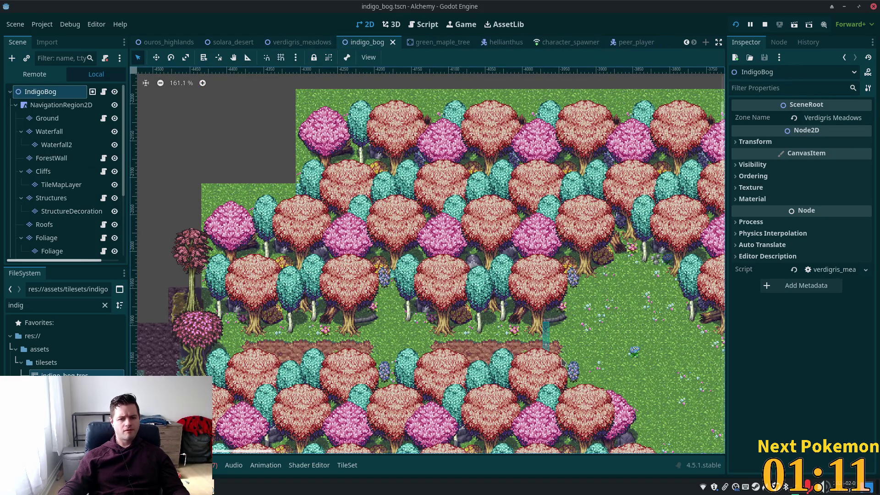
scroll(50, 193, down, 5)
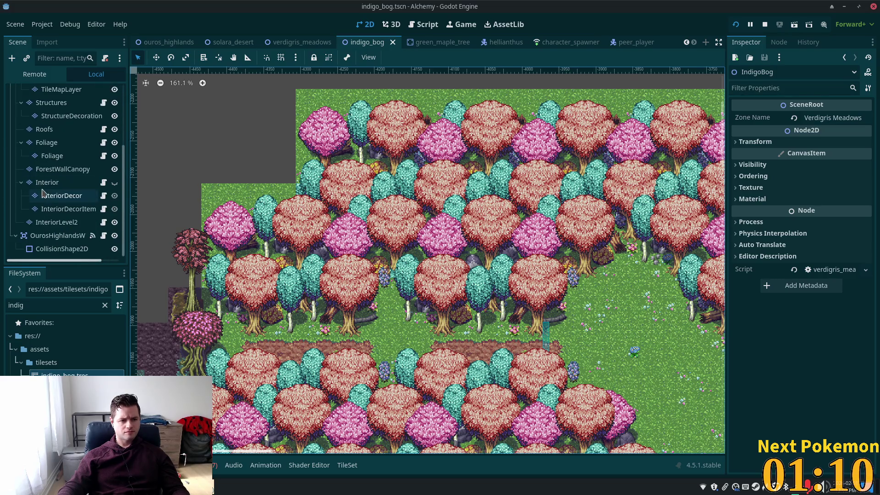
Set the OurosHighlandsWestExit warp zone's Destination Scene to verdigris_meadows.
click(46, 238)
key(shift+f)
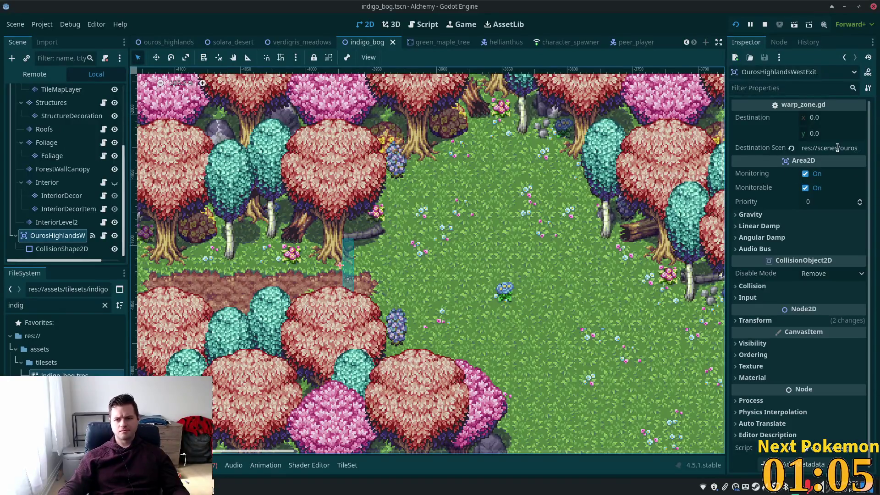
click(843, 148)
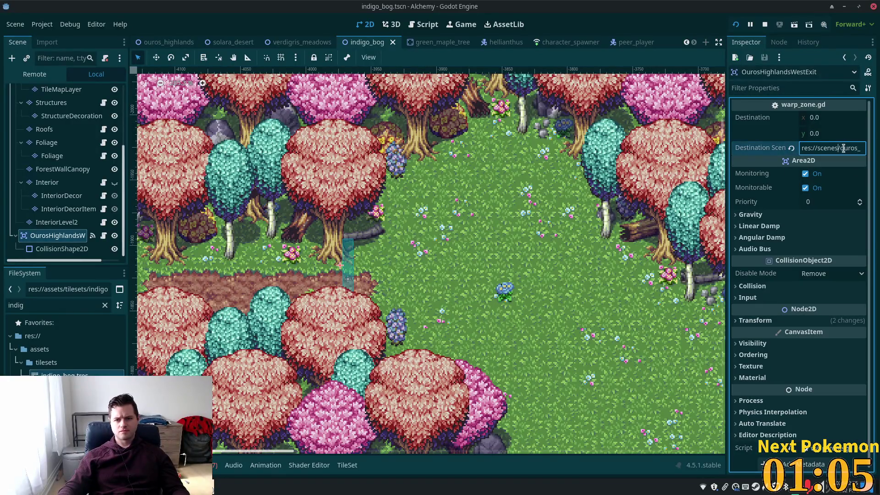
key(ctrl+a)
click(827, 147)
double_click(823, 148)
text(v)
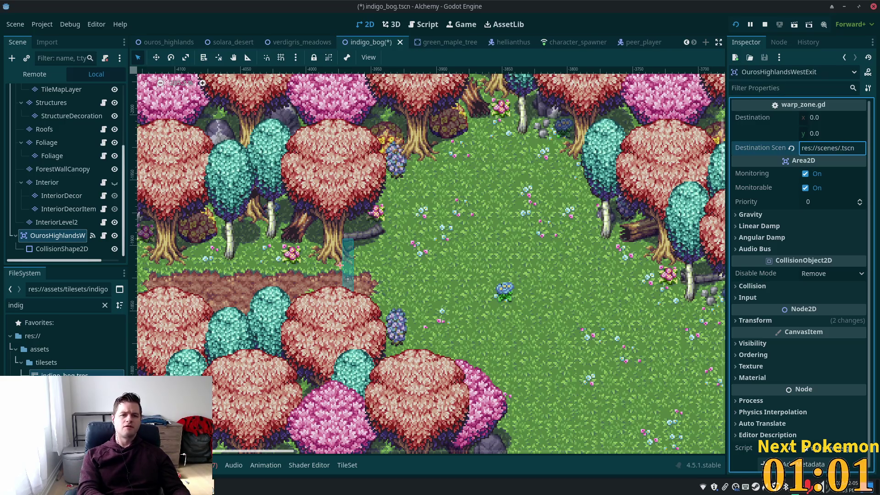
text(erd)
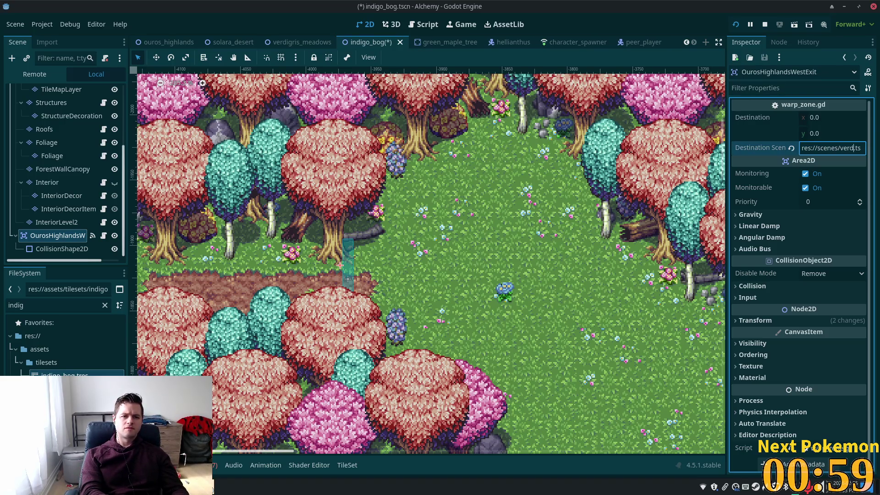
text(igris_)
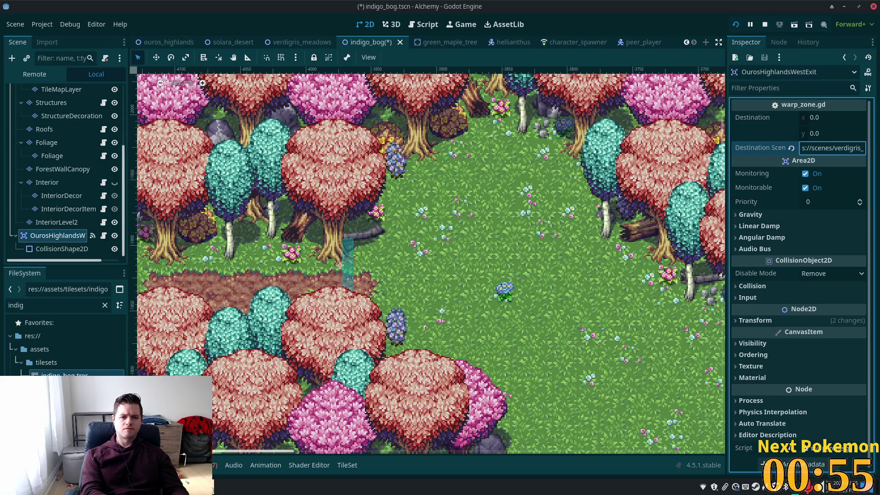
text(meadows)
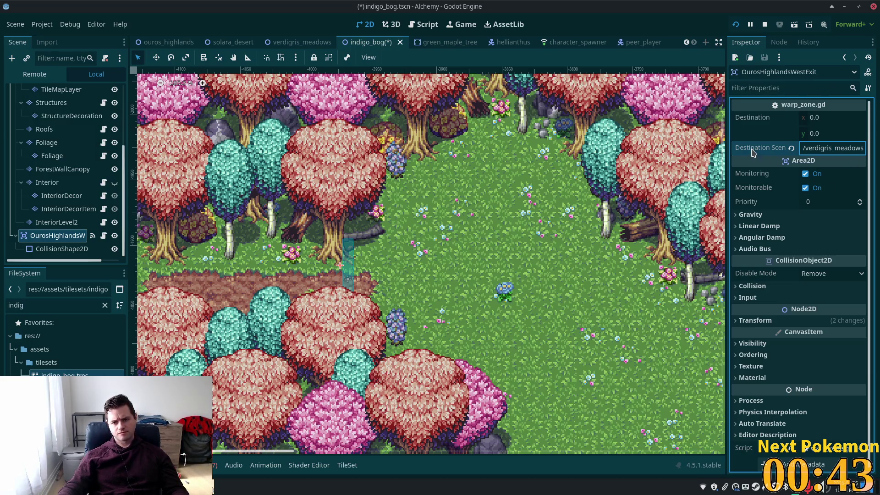
Reselect the west exit warp zone and save indigo_bog.tscn.
click(750, 214)
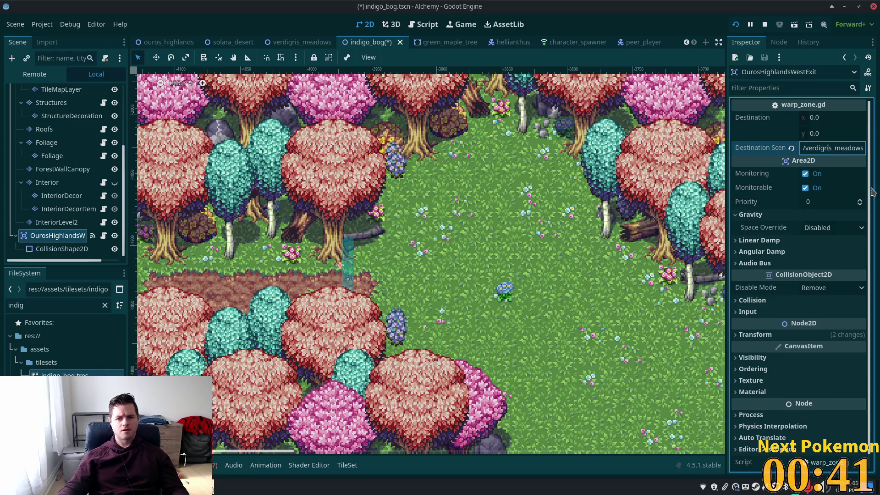
click(60, 196)
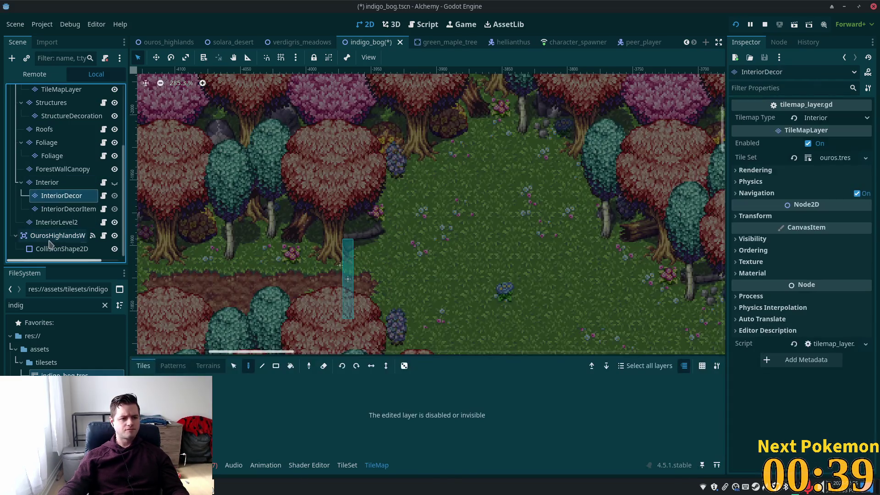
click(49, 239)
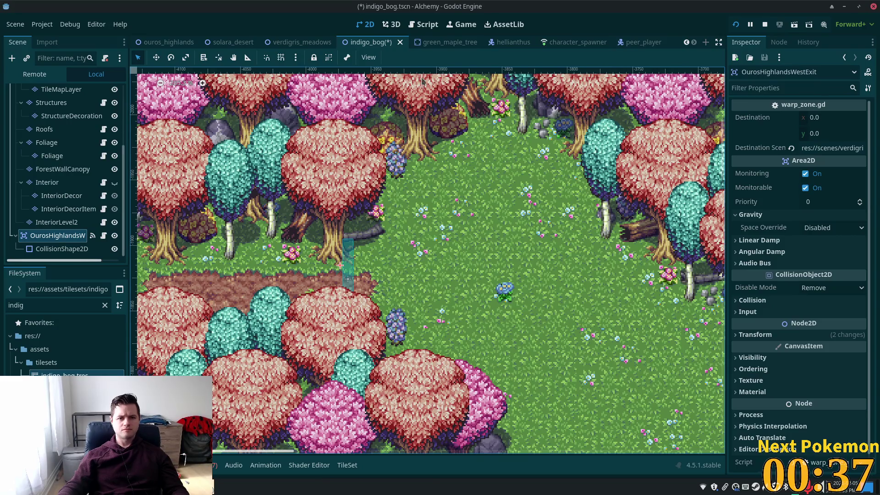
key(ctrl+s)
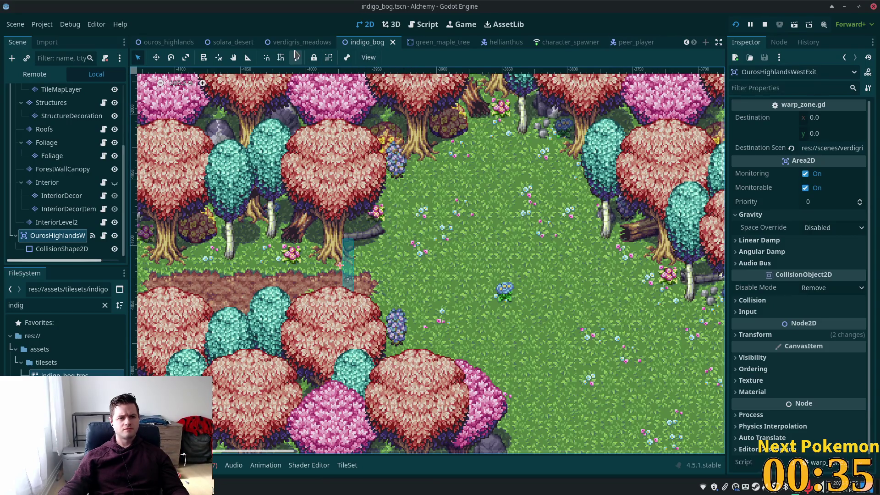
Look over the Verdigris Meadows scene where the new warp will go.
click(294, 42)
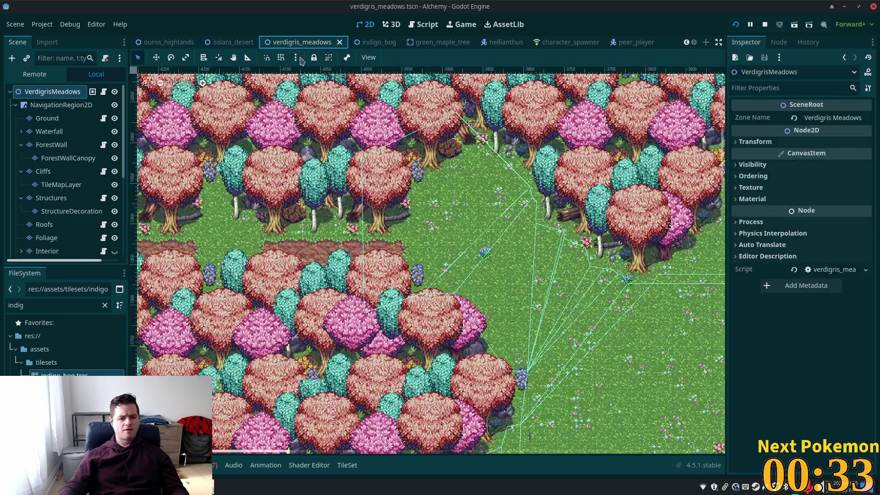
right_click(400, 218)
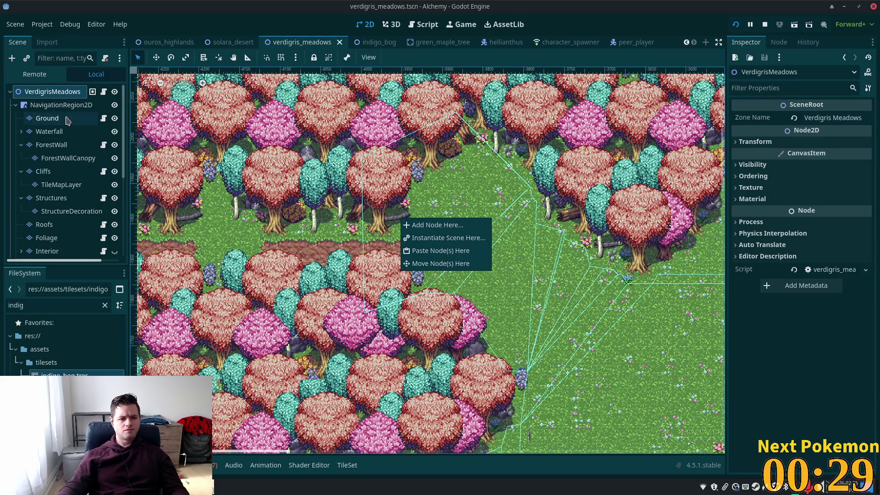
click(40, 96)
scroll(53, 133, down, 5)
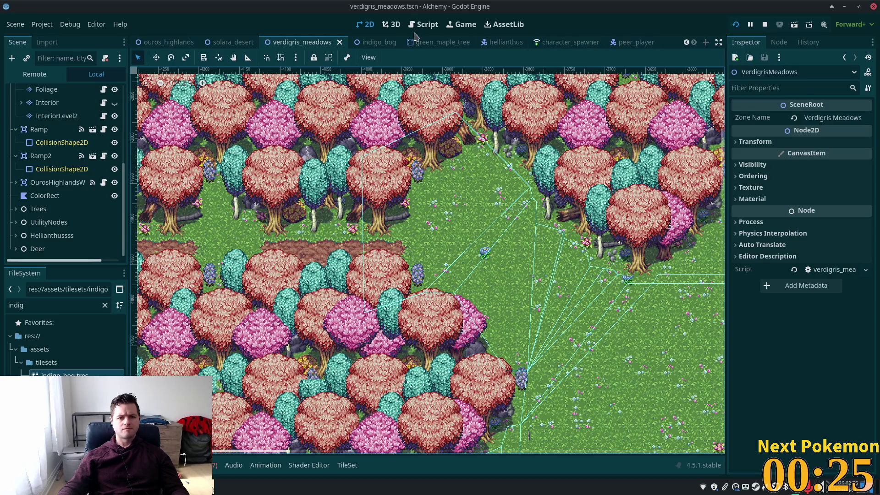
Copy OurosHighlandsWestExit from indigo_bog and paste it under the VerdigrisMeadows root.
click(372, 42)
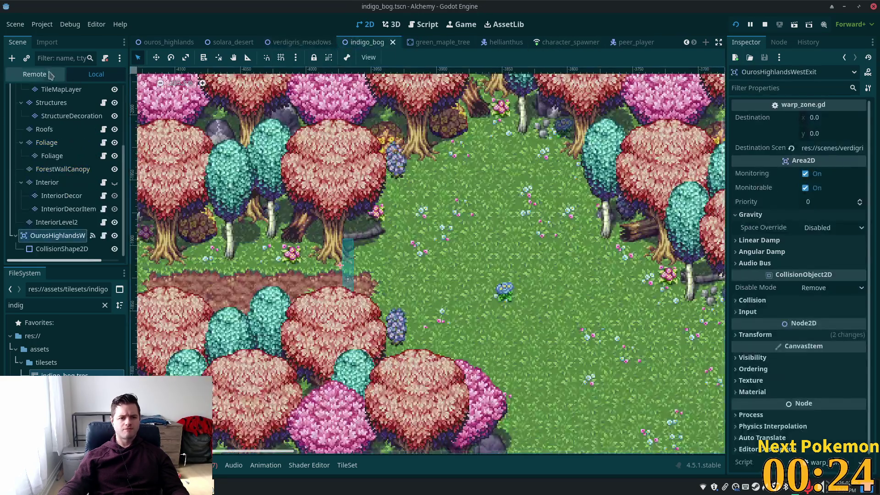
right_click(32, 237)
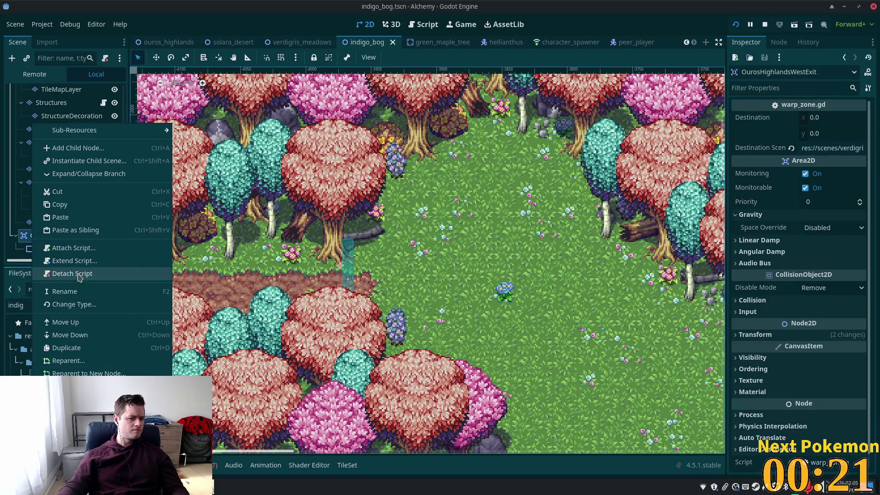
click(60, 204)
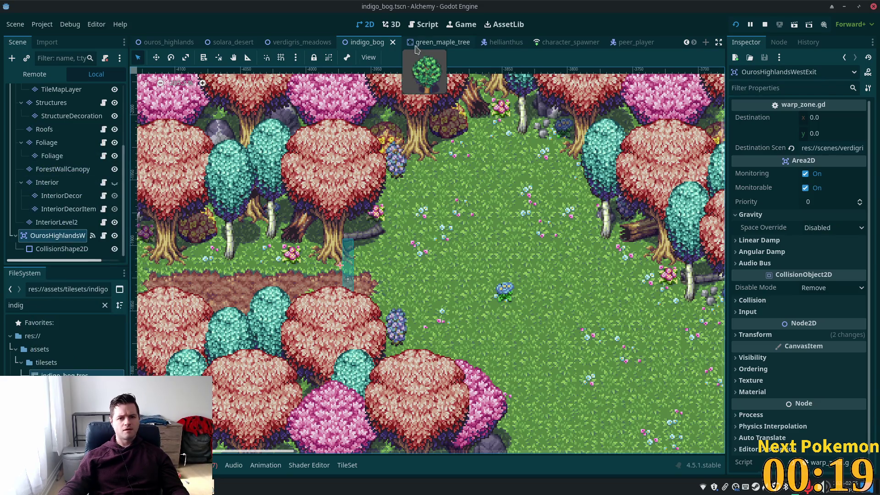
click(298, 42)
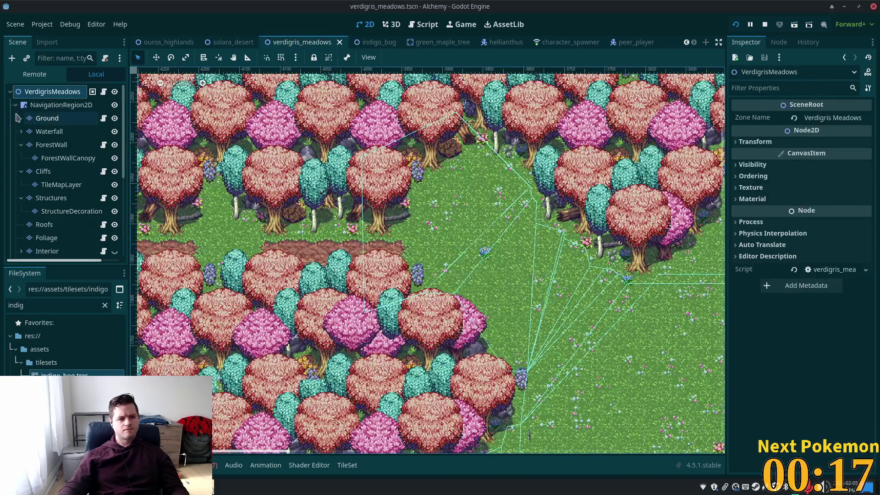
right_click(30, 93)
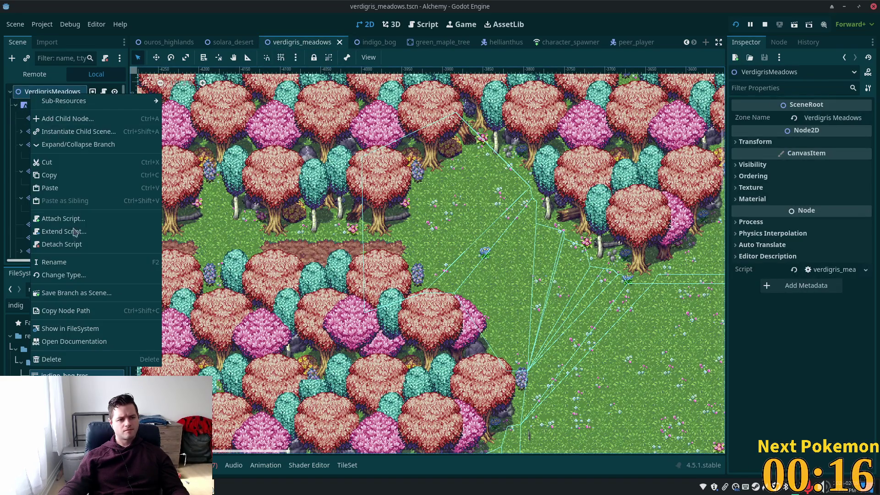
click(60, 191)
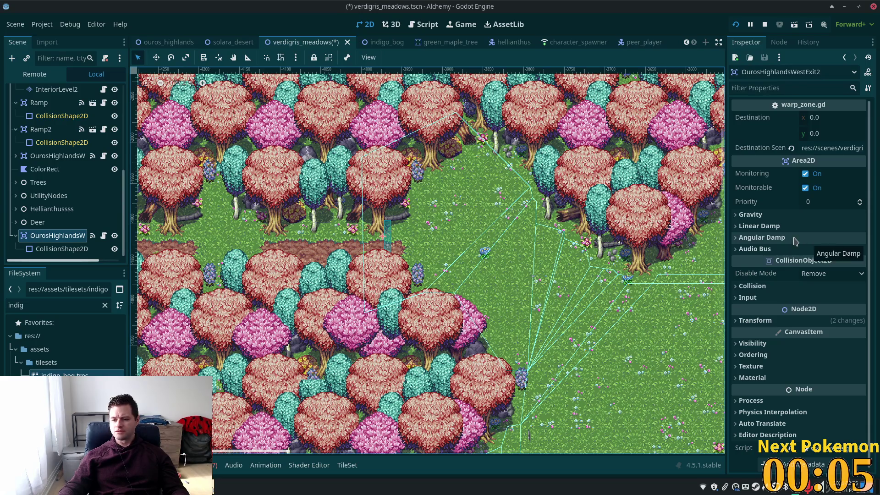
Set the copy's Destination Scene to res://scenes/indigo_bog.tscn, save, and run the game.
double_click(849, 147)
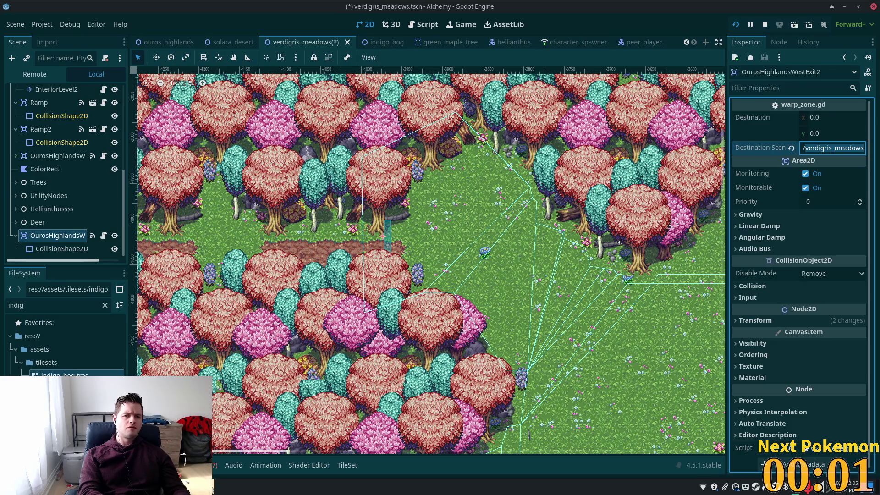
text(indigo_)
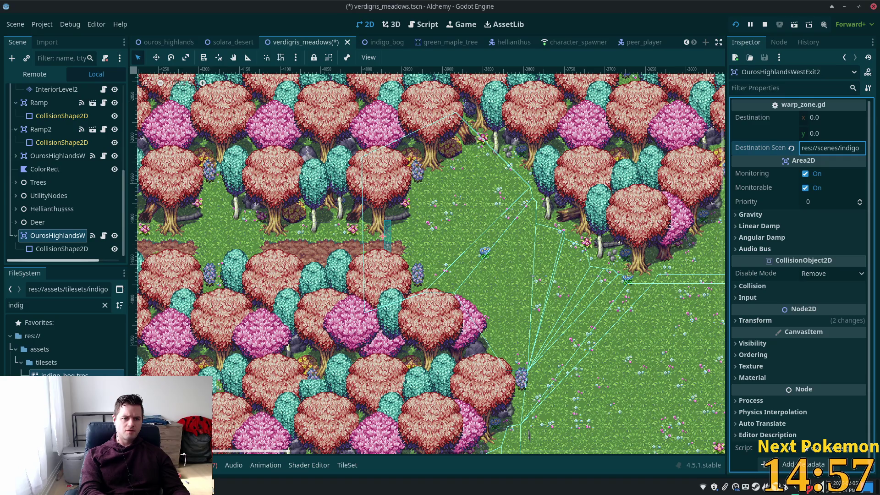
text(g)
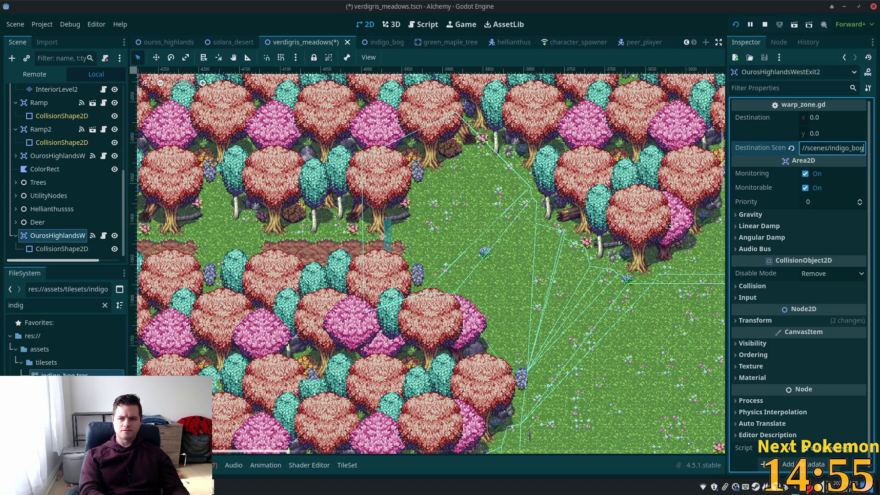
key(Tab)
key(ctrl+s)
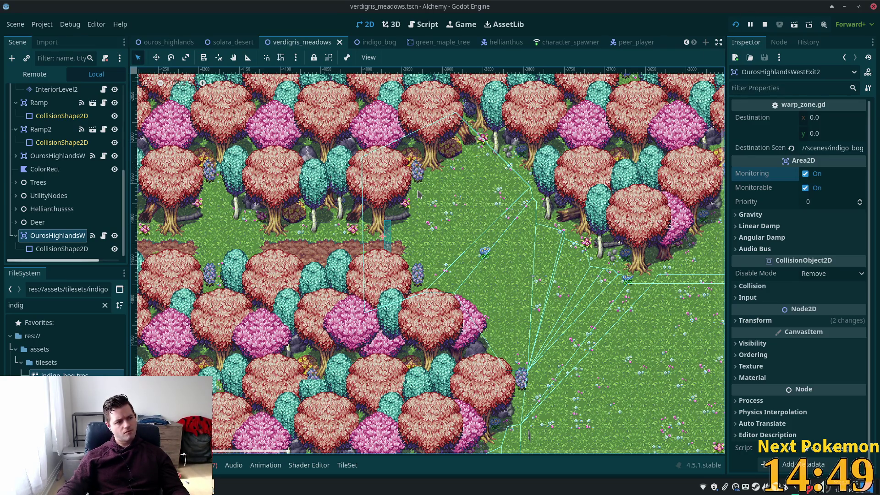
scroll(407, 257, down, 5)
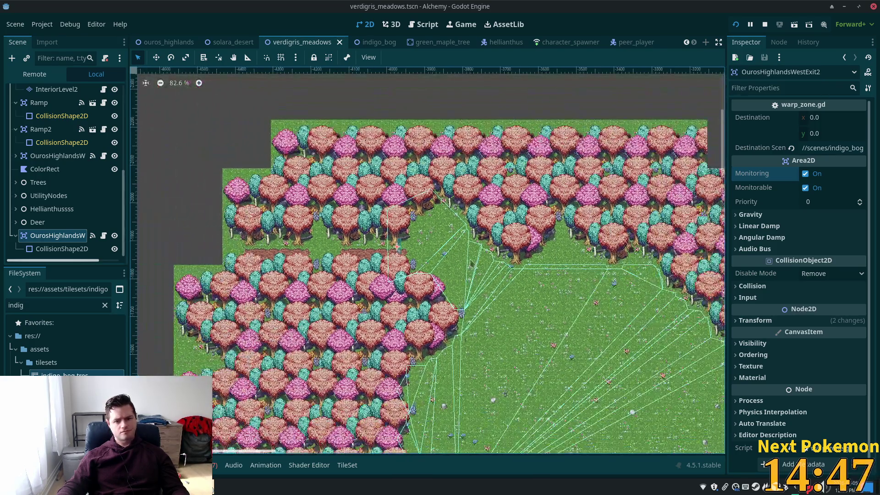
click(736, 24)
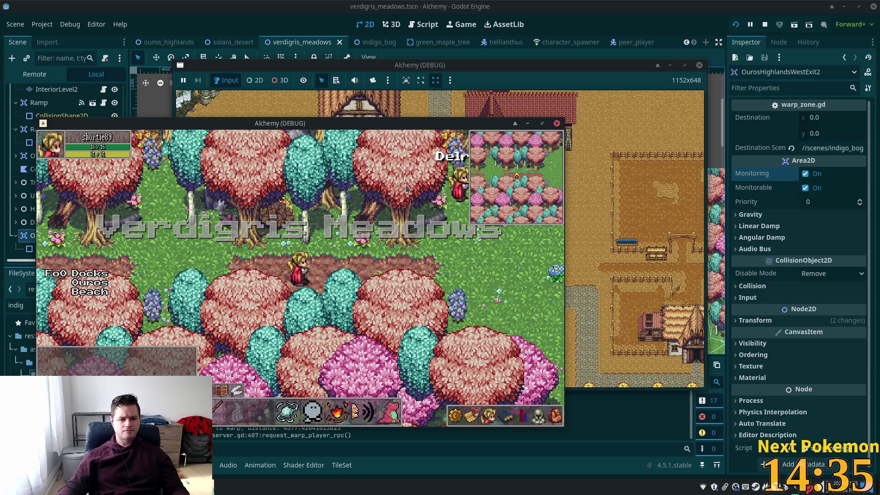
Walk the player left and up into the western warp, then relaunch and stop the game.
key(Left)
key(Left)
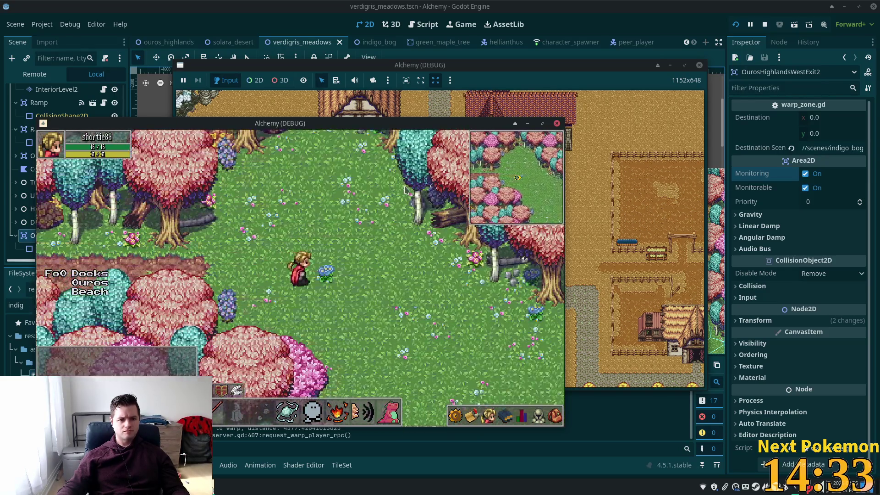
key(Up)
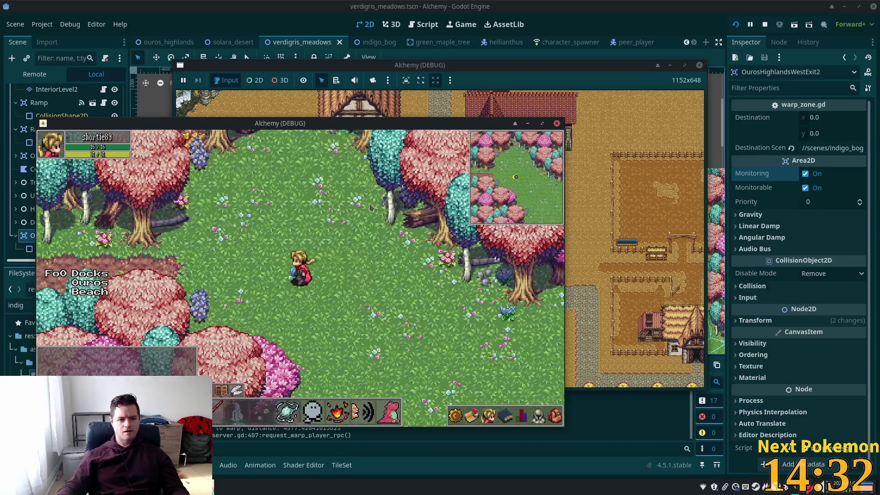
key(Left)
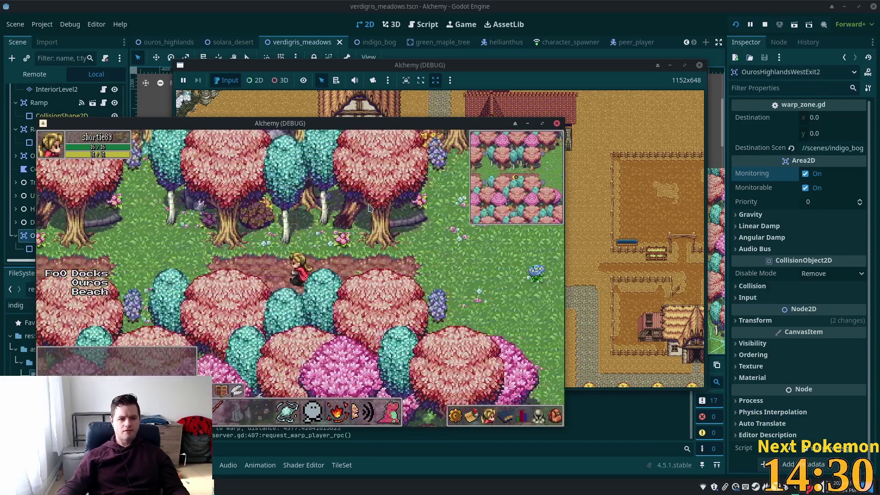
key(Left)
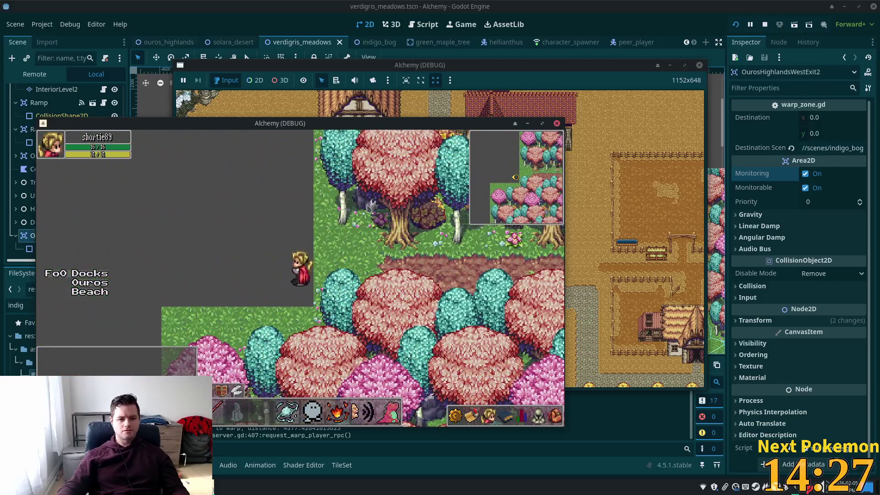
key(Down)
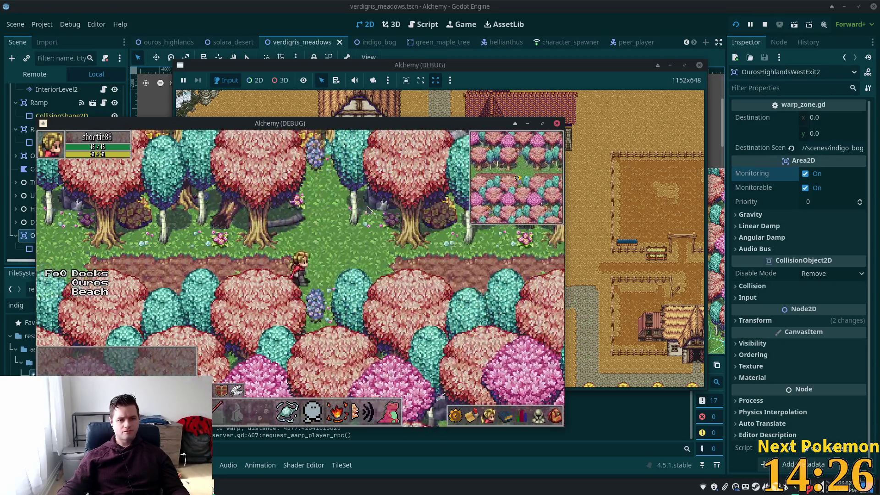
key(Down)
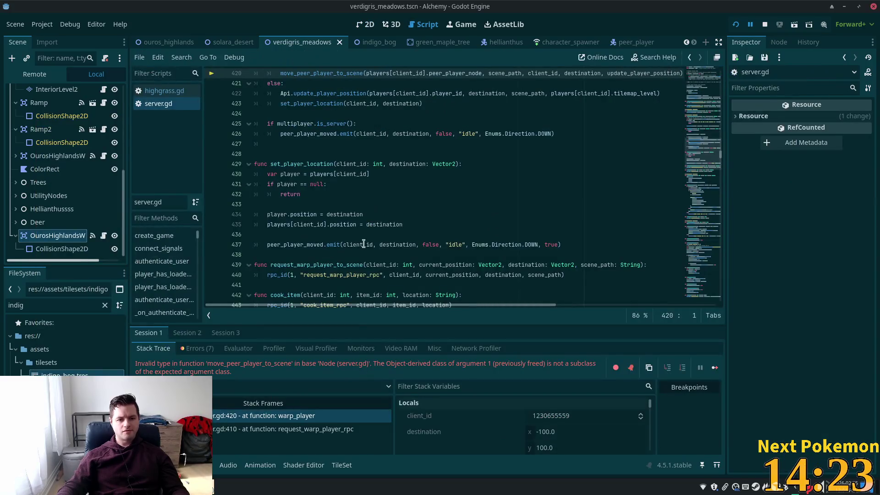
click(735, 24)
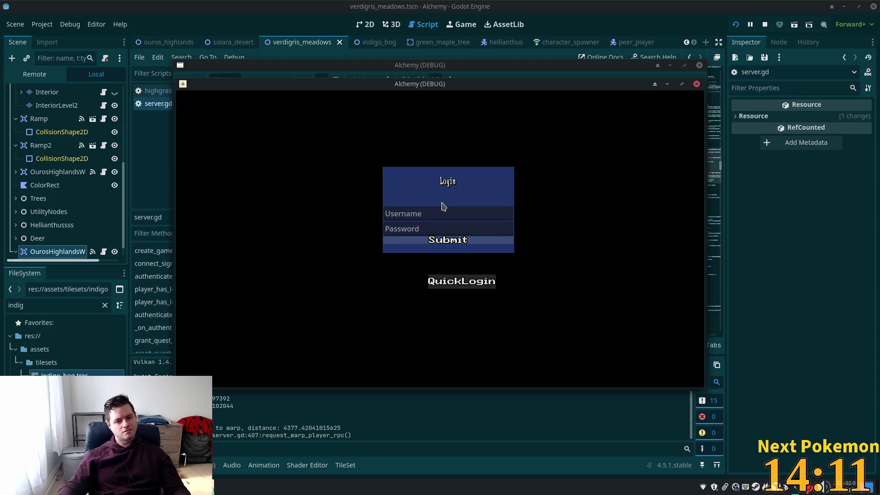
click(764, 25)
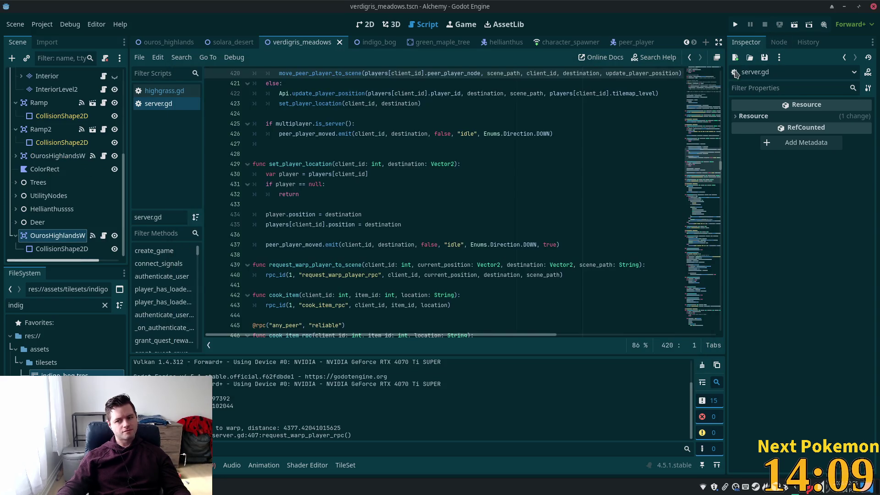